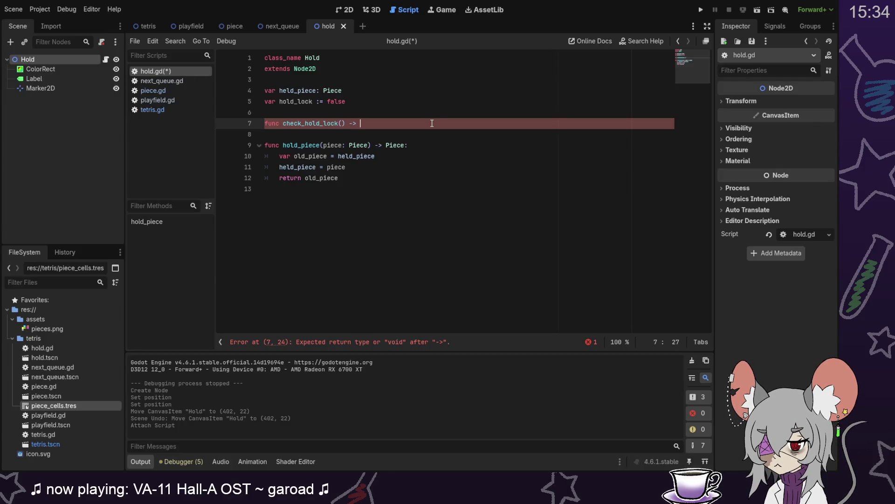
Complete check_hold_lock() -> bool so it returns hold_lock
type("bool:")
key("Return")
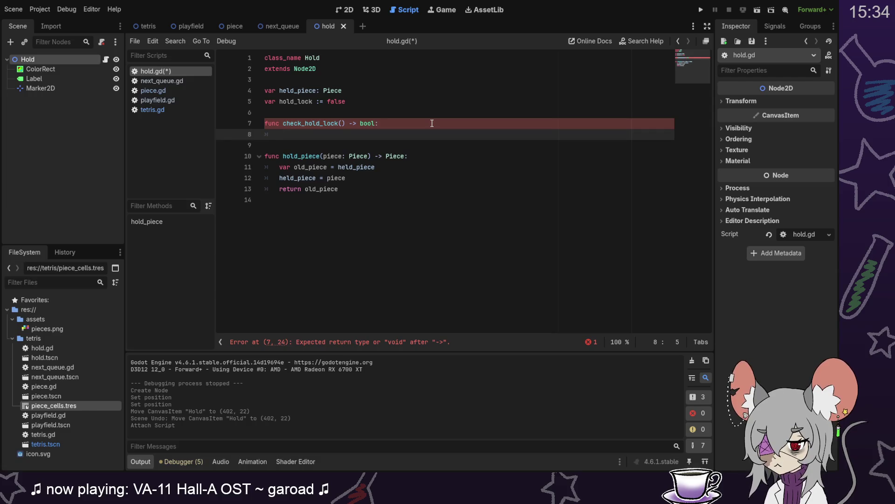
type("return hold_lock")
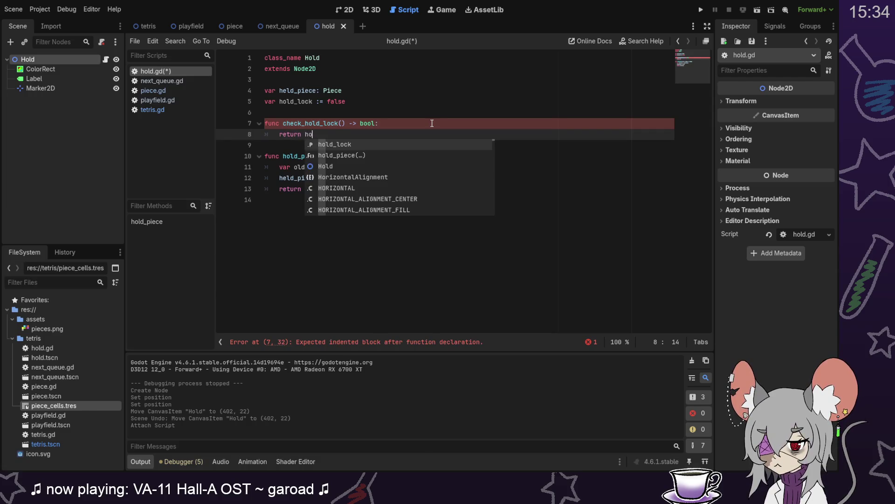
key("Down")
key("Return")
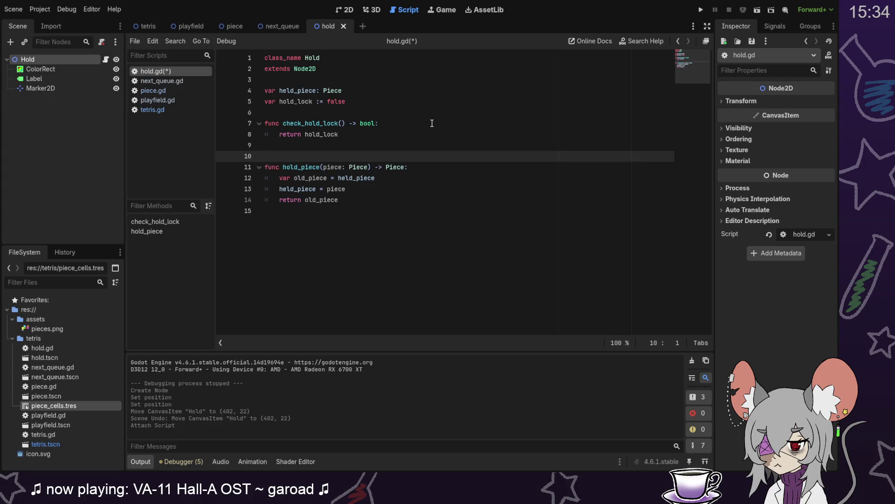
Add a reset_hold_lock() -> void function that sets hold_lock to false
key("Return")
key("Return")
key("Up")
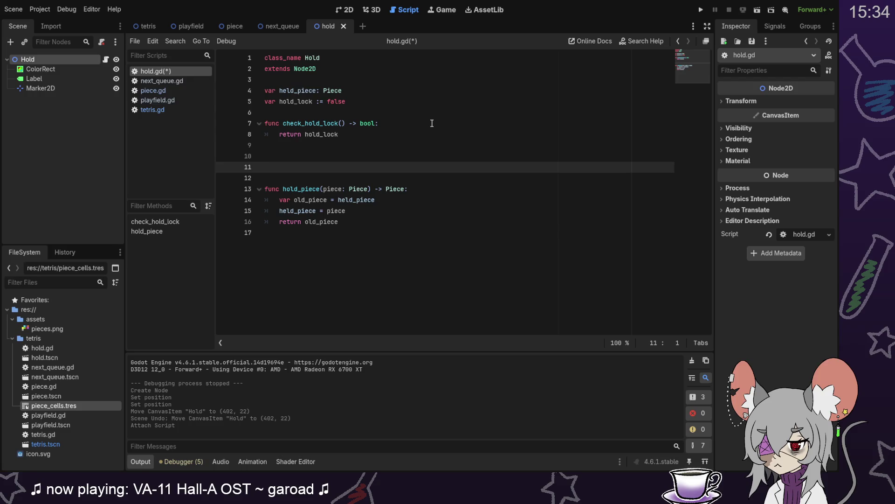
type("func reset_h")
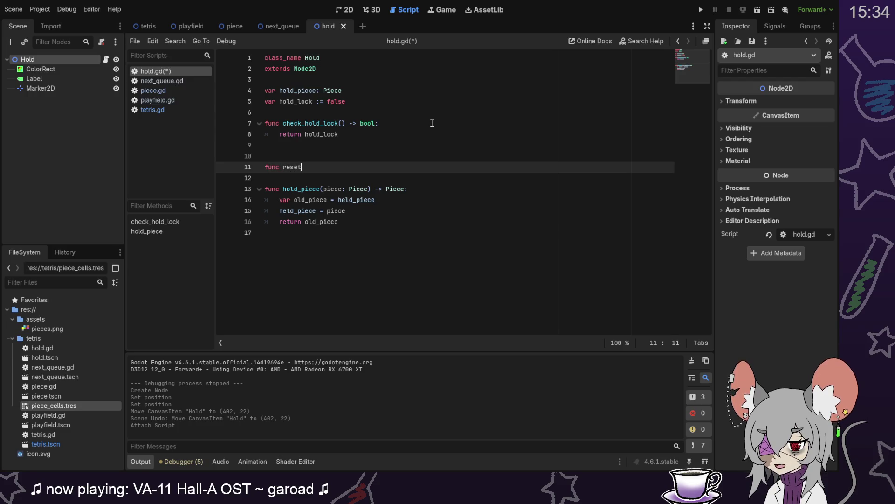
type("old_lock()")
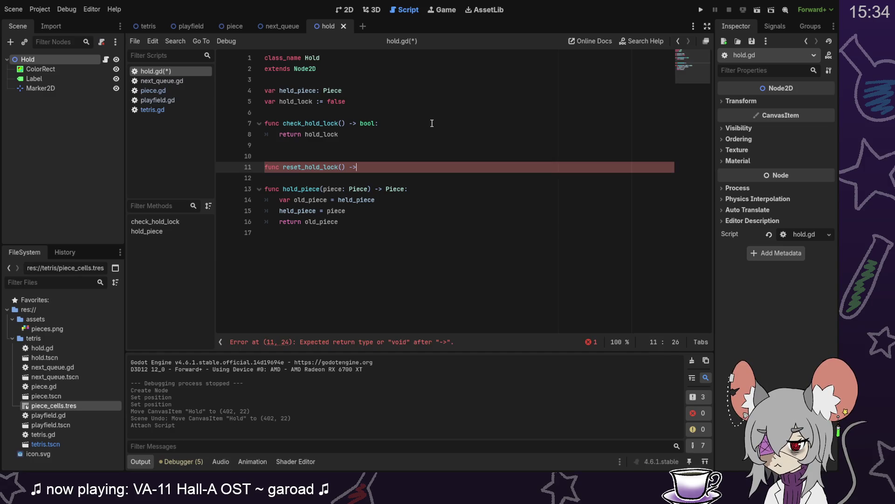
type("-> void:")
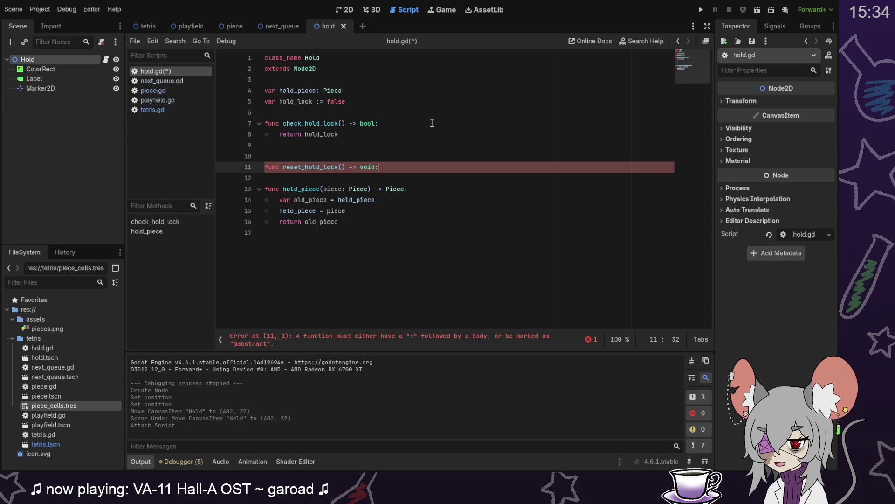
key("Return")
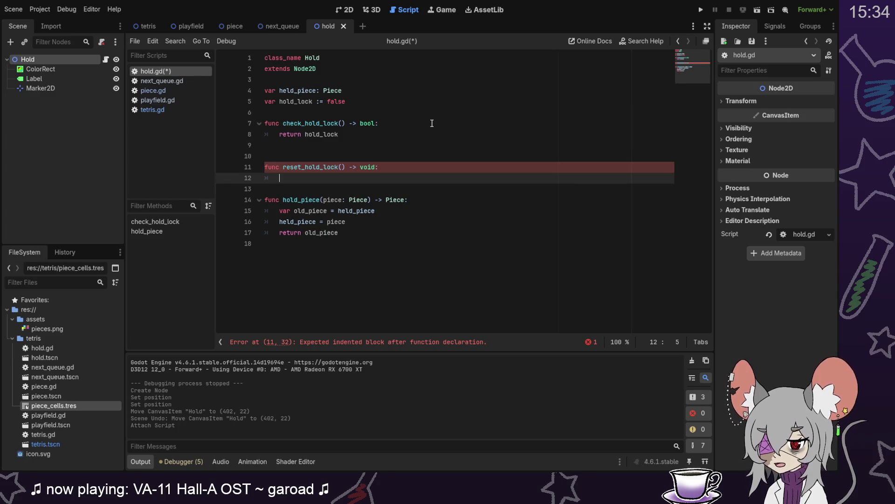
type("hold_lock = rfals")
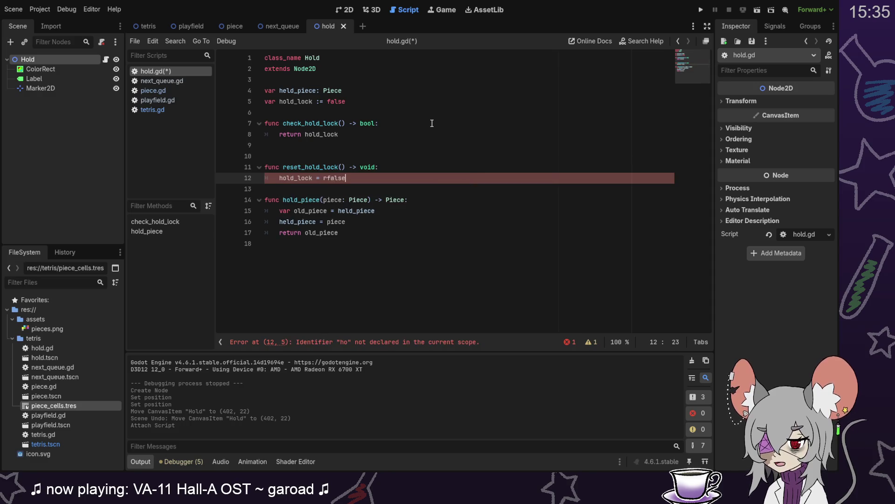
type("e")
key("ctrl+Left")
key("Delete")
key("Down")
key("Return")
key("Down")
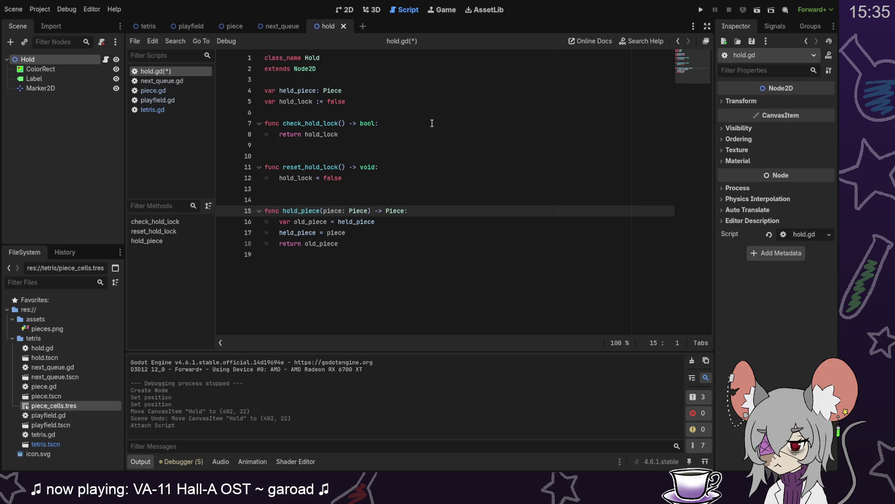
Make hold_piece set hold_lock = true after storing held_piece, and save hold.gd
key("Down")
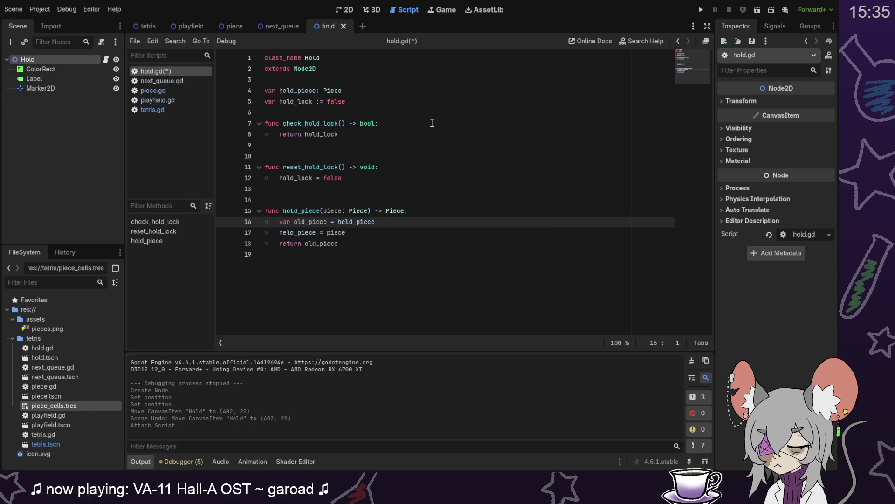
key("Down")
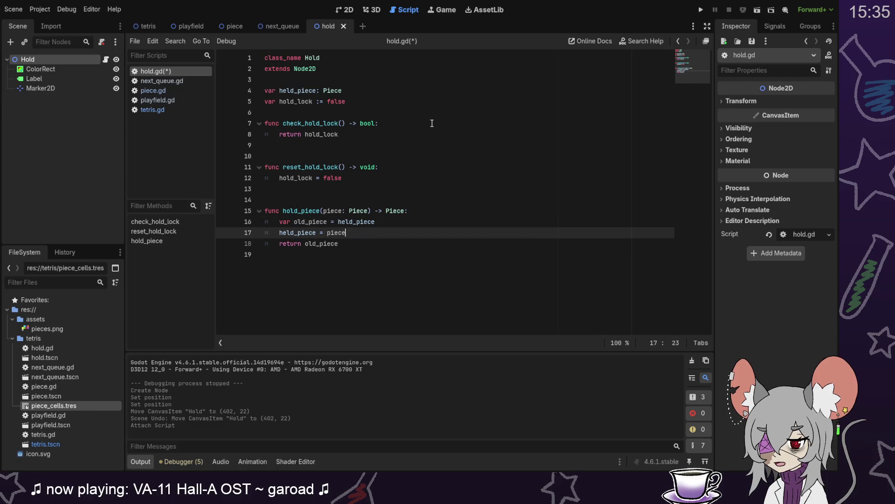
key("End")
key("Return")
type("hold_lock = true")
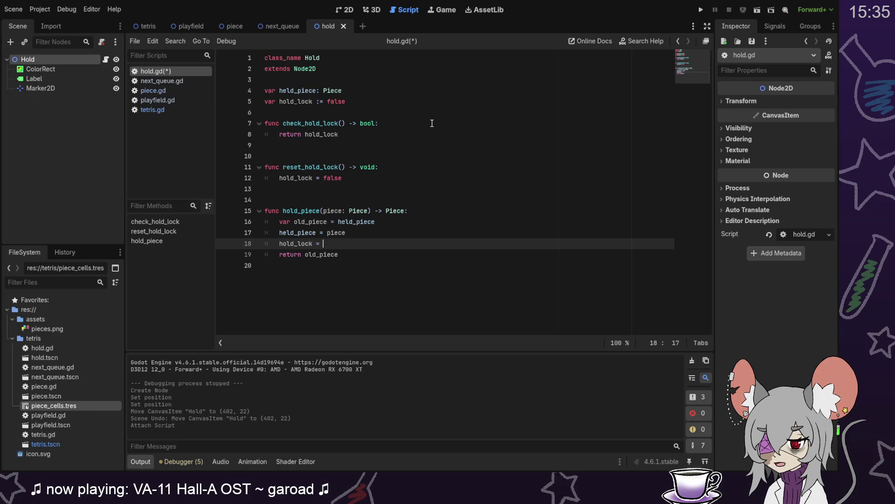
key("ctrl+s")
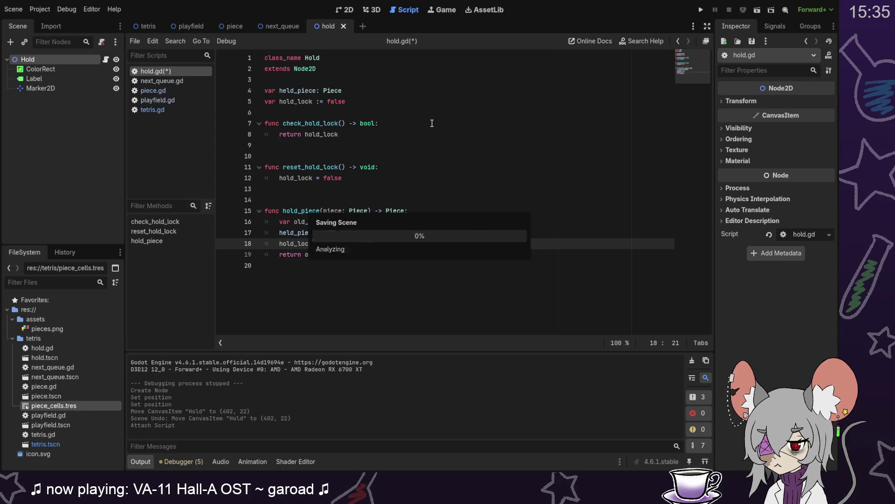
left_click(169, 109)
left_click_drag(693, 212, 693, 125)
scroll(379, 145, "down", 15)
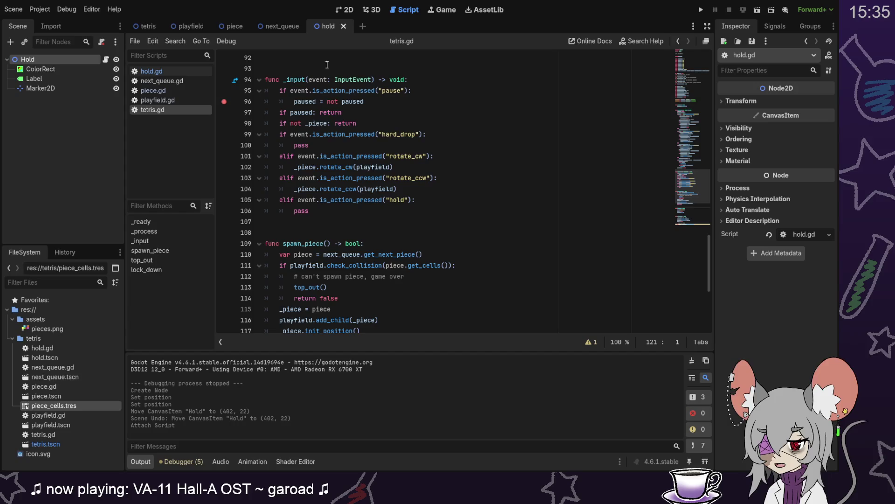
double_click(388, 214)
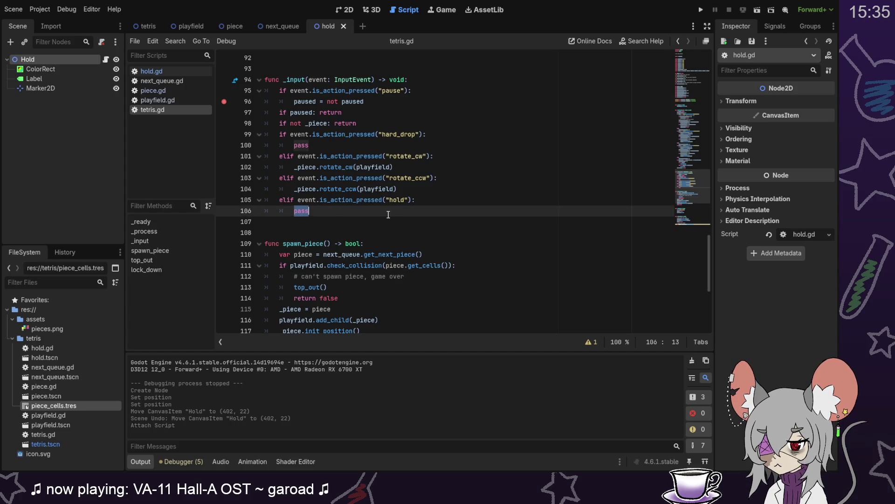
mouse_move(687, 198)
left_mouse_down()
mouse_move(688, 84)
mouse_move(688, 112)
left_mouse_up()
left_click(494, 215)
key("Return")
type("@onready var hold: Hold = $Hold")
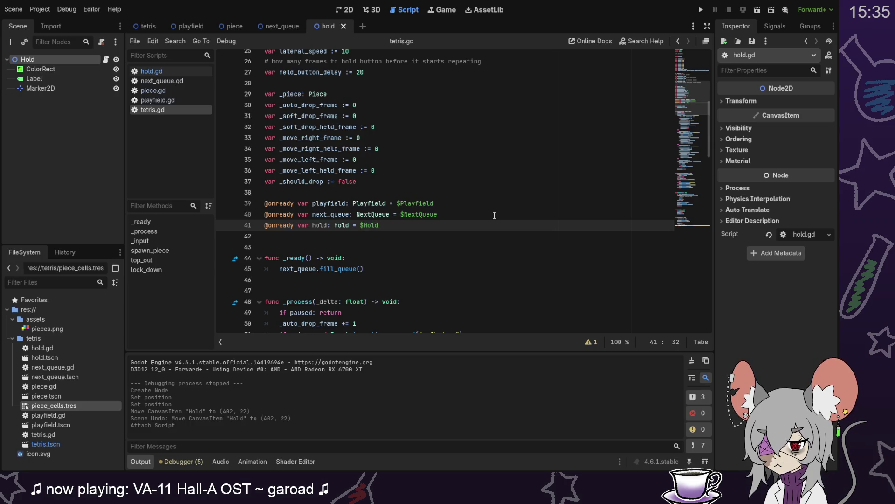
Make room for a new function after lock_down
scroll(494, 215, "down", 20)
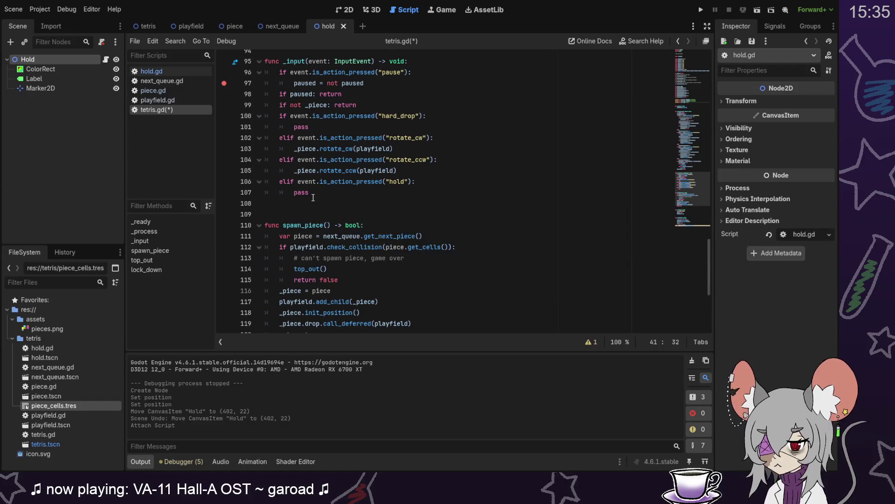
scroll(313, 197, "down", 5)
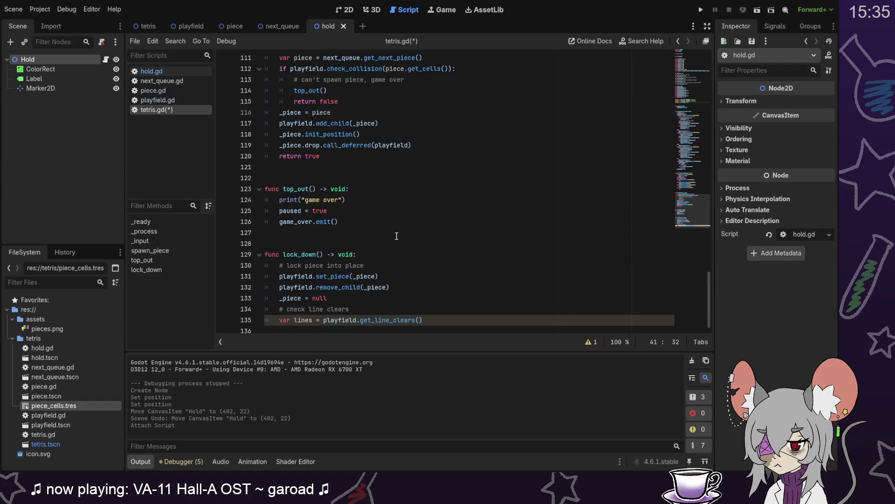
scroll(448, 303, "up", 4)
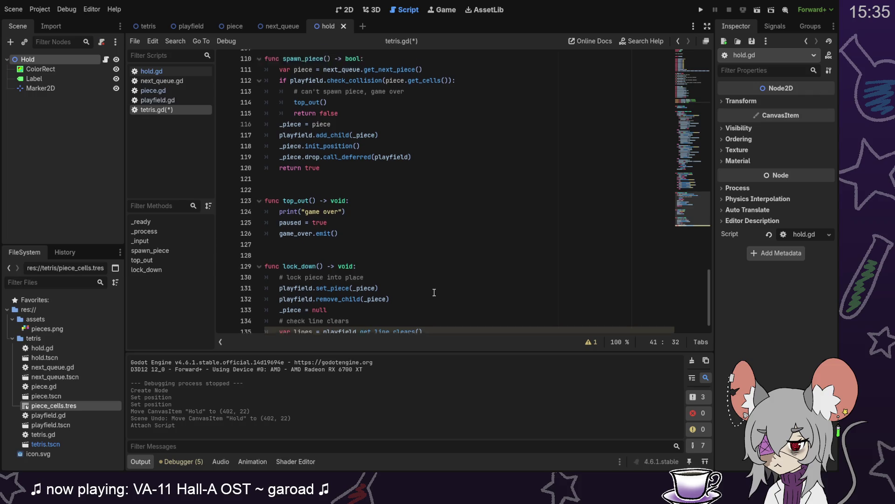
scroll(434, 293, "down", 4)
left_click(454, 324)
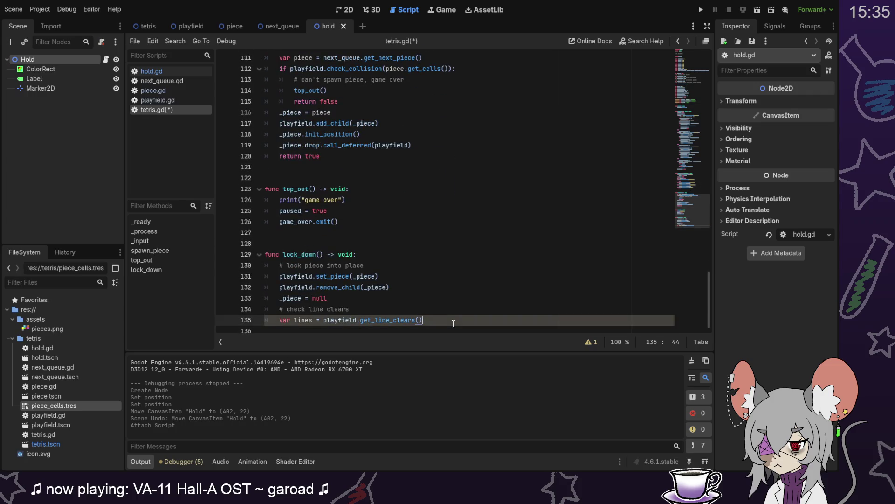
key("Return")
key("Return")
Create a try_hold() -> void function and call try_hold() in place of the hold branch's pass
type("func try_hold() -> void:")
key("Return")
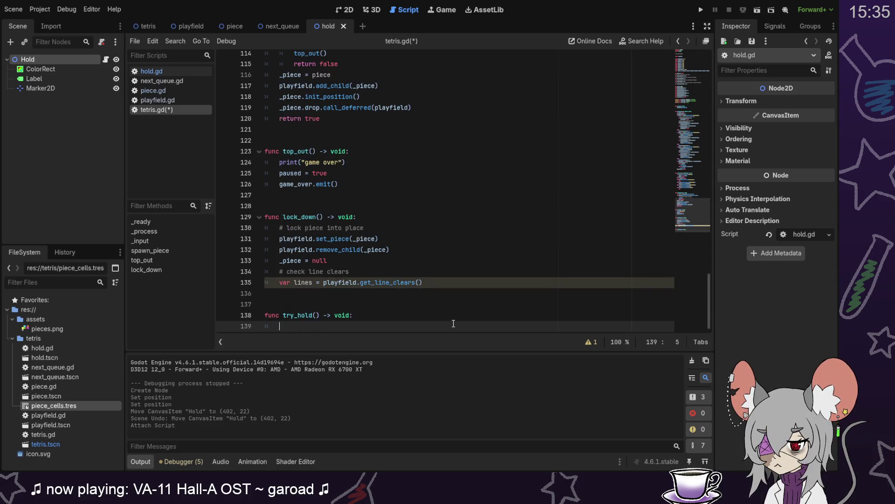
scroll(300, 204, "up", 7)
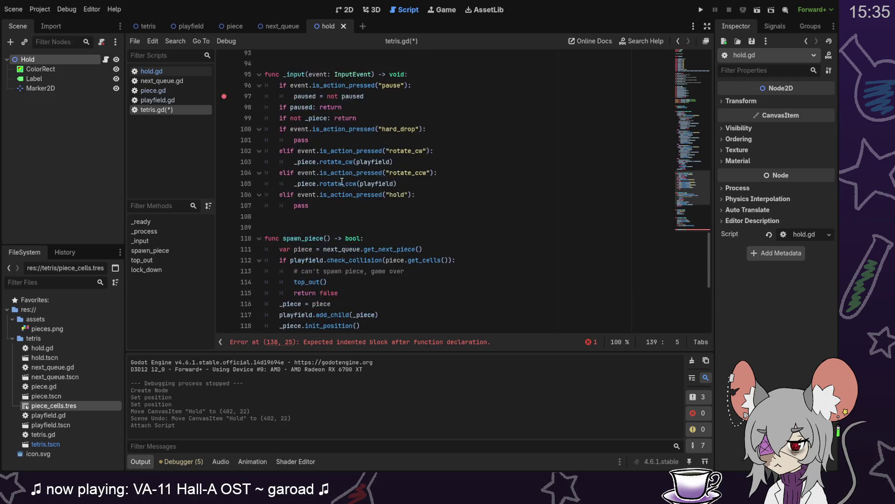
double_click(300, 205)
type("try_hold()")
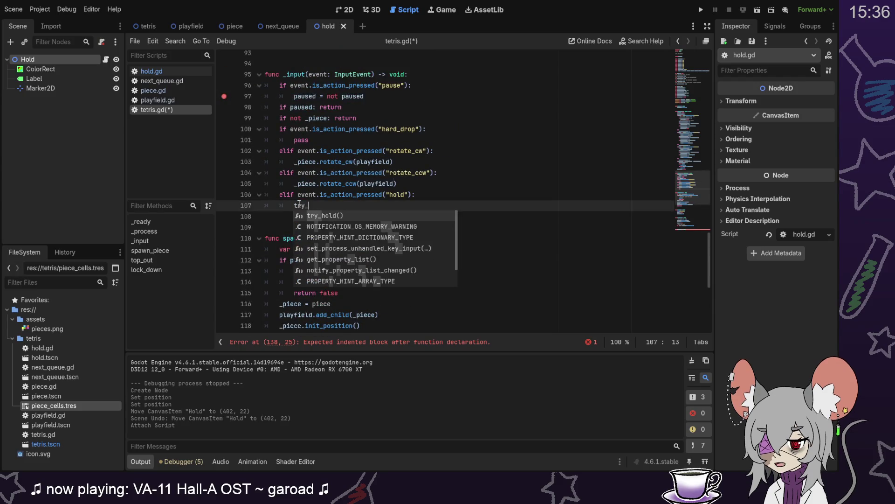
scroll(527, 316, "down", 7)
left_click(378, 331)
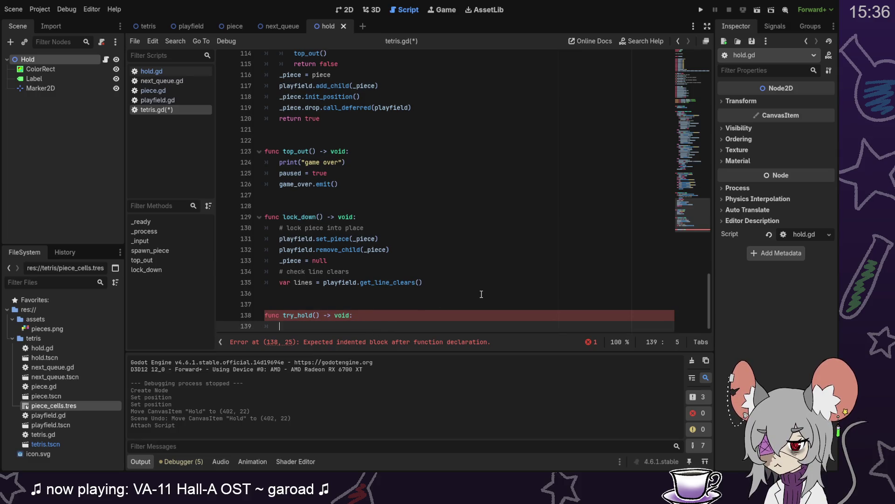
Start try_hold with 'if not hold.check_hold_lock():'
type("old.ch")
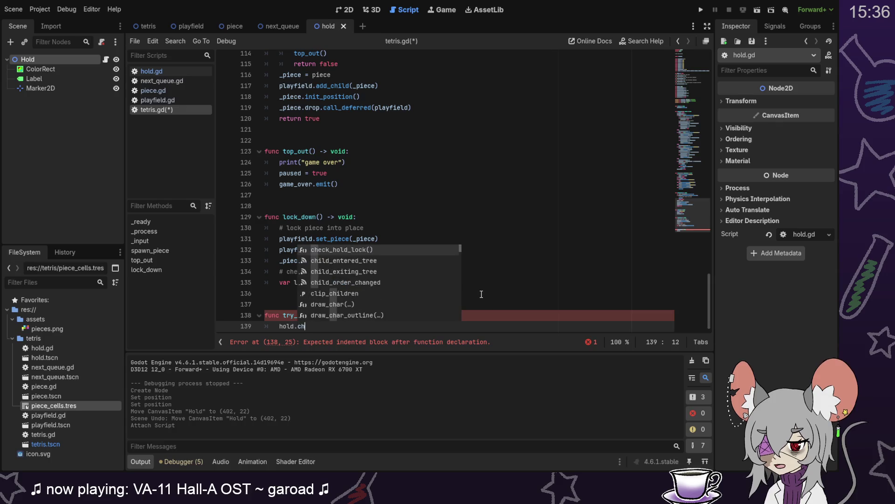
key("Return")
key("Home")
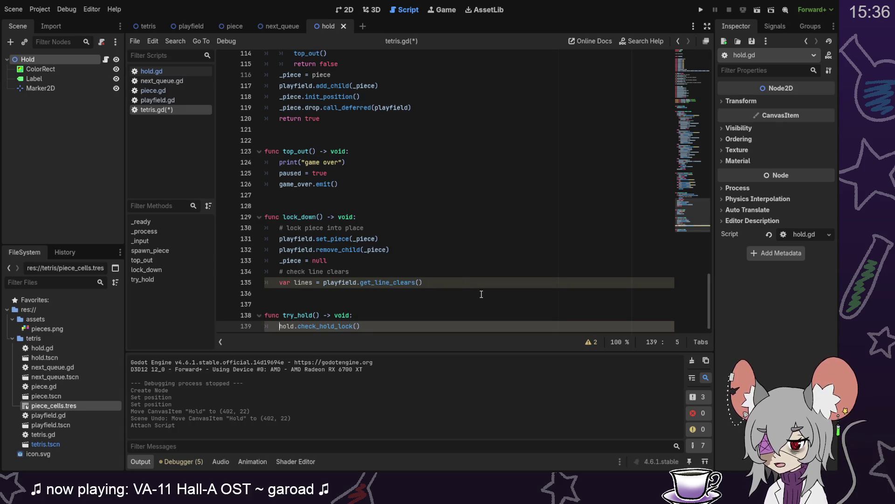
type("if not")
key("End")
type(":")
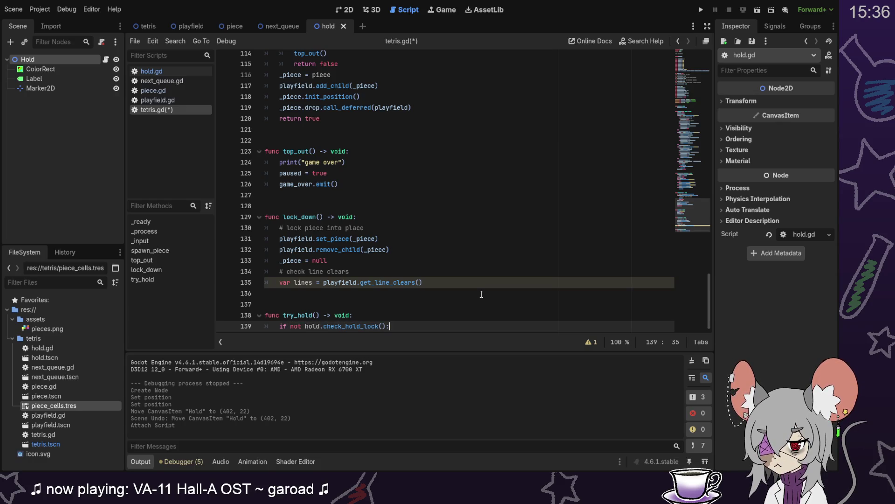
key("Return")
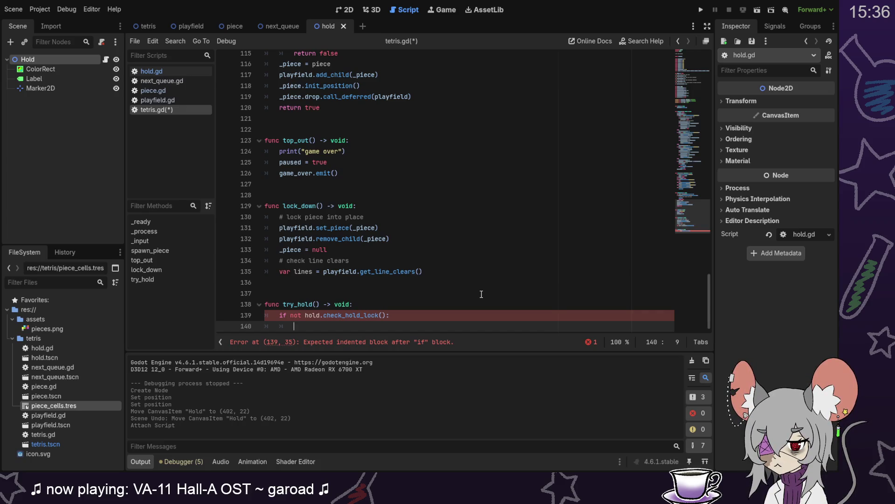
Call hold.hold_piece(_piece) inside the hold-lock condition
type("hold.ho")
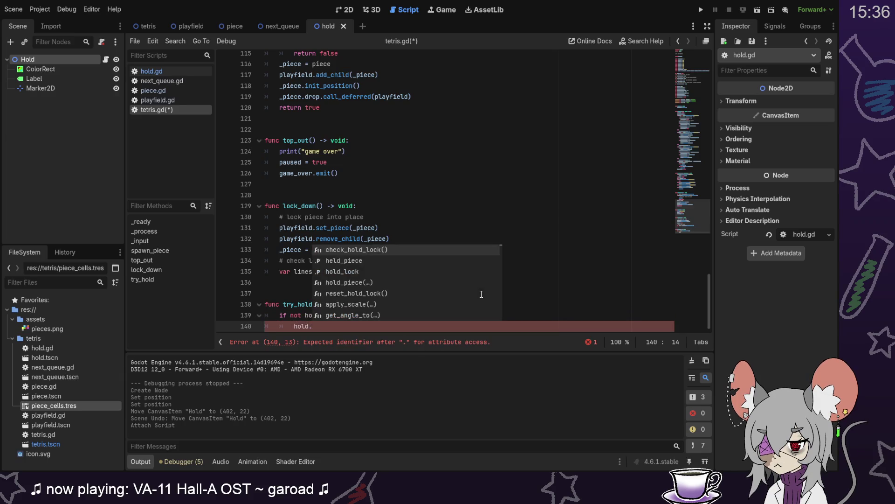
key("Down")
key("Return")
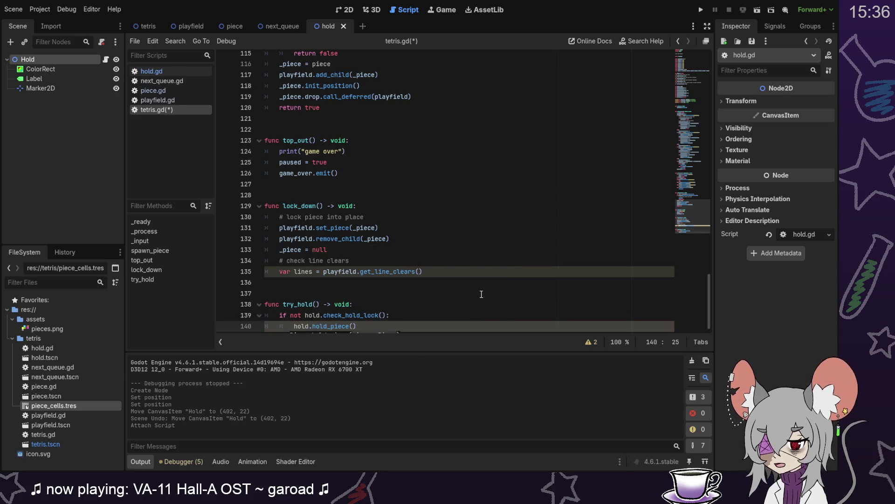
type("_piece)")
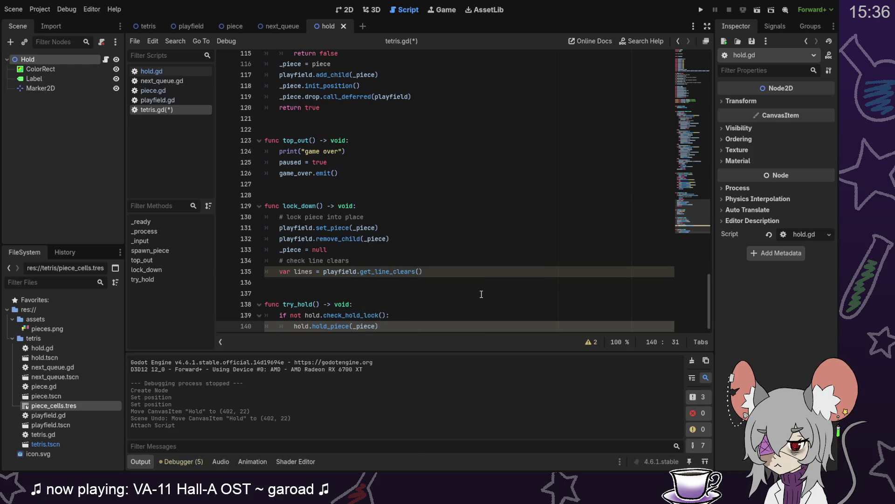
key("Return")
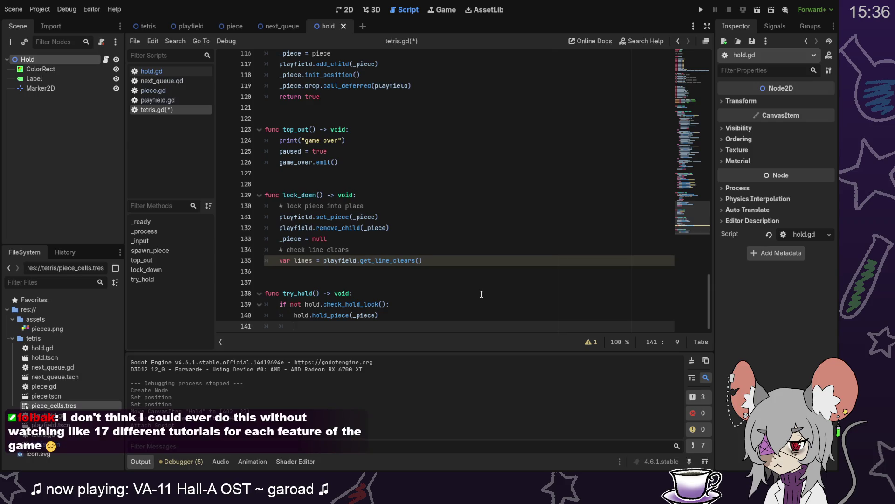
Store the hold_piece result in var piece and assign _piece = piece
key("Up")
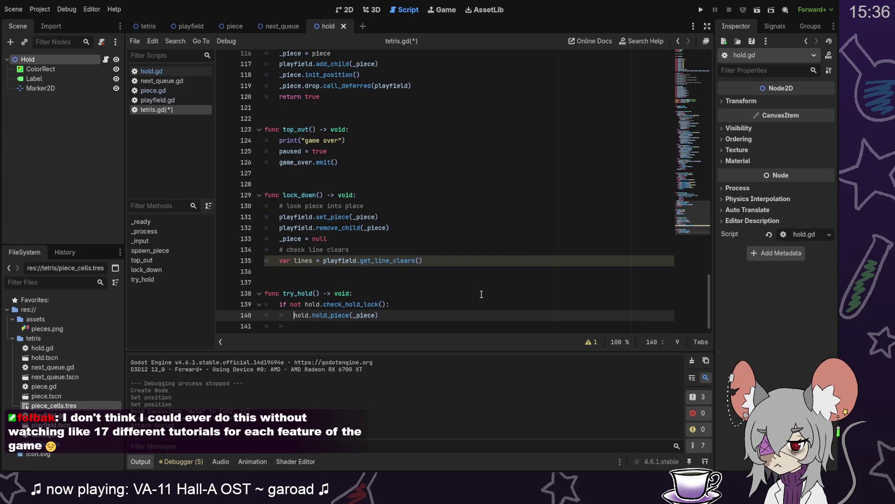
type("var ")
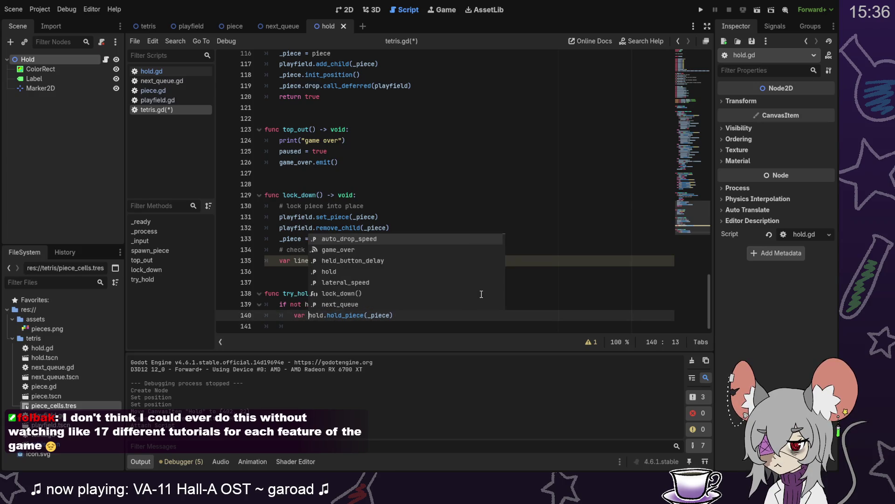
type("piece =")
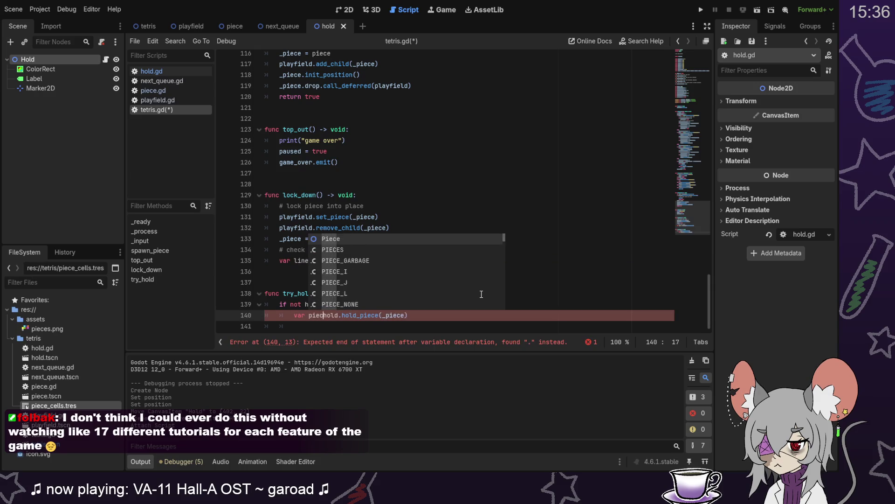
key("End")
key("Down")
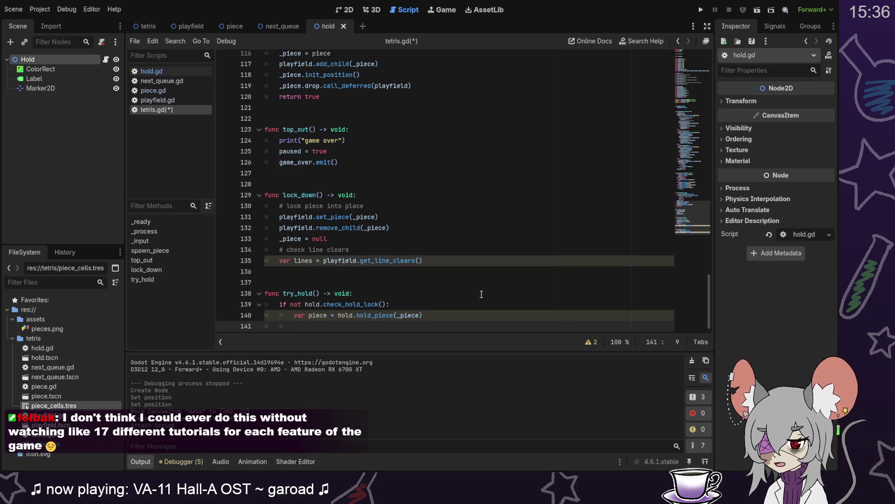
type("piece = piec")
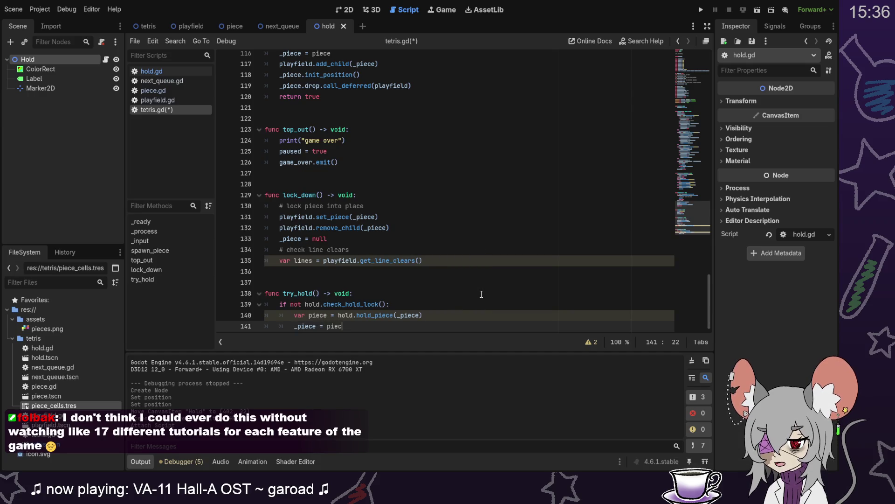
type("e")
key("Return")
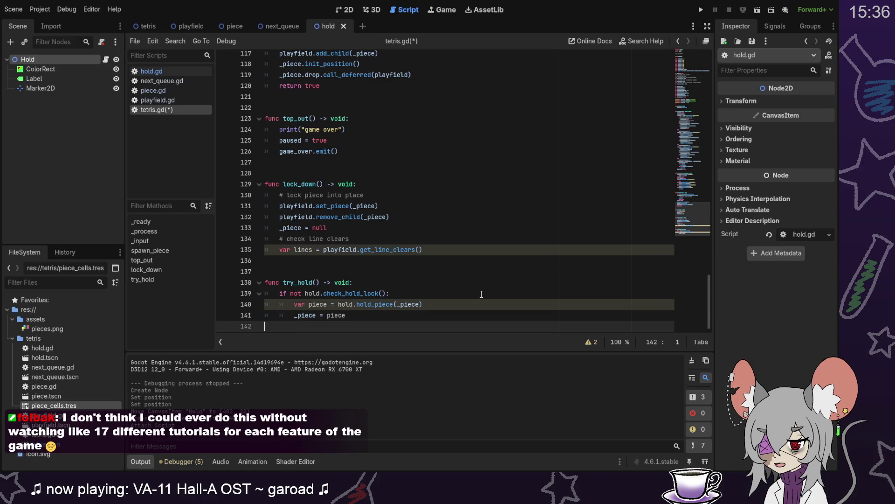
key("Up")
key("Up")
key("End")
key("Return")
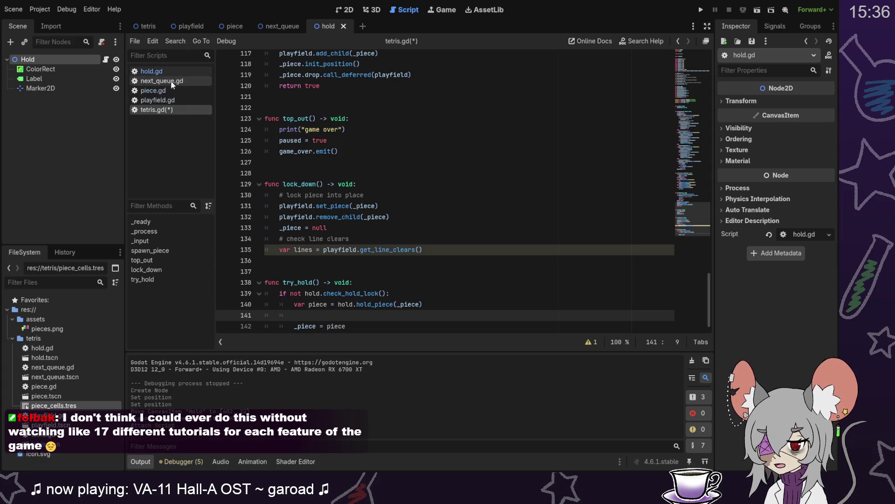
Add a _piece.init_position() call at the end of the if block
scroll(510, 190, "up", 8)
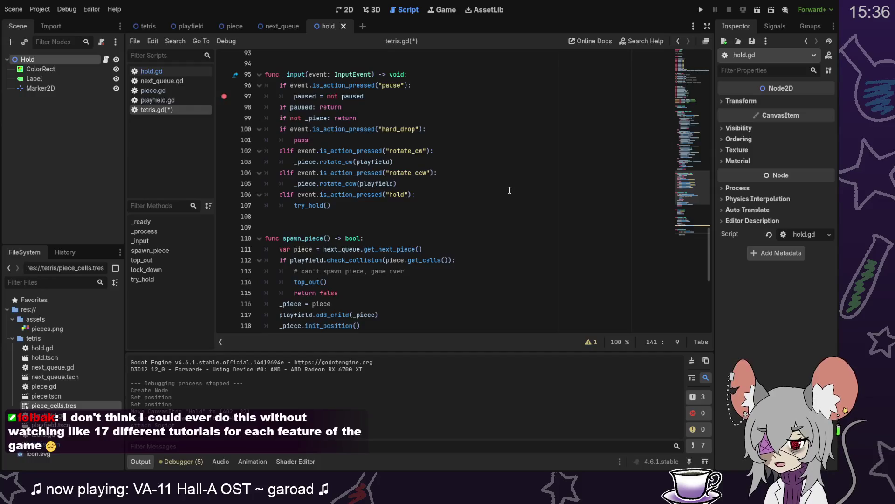
scroll(509, 190, "up", 7)
scroll(499, 190, "down", 9)
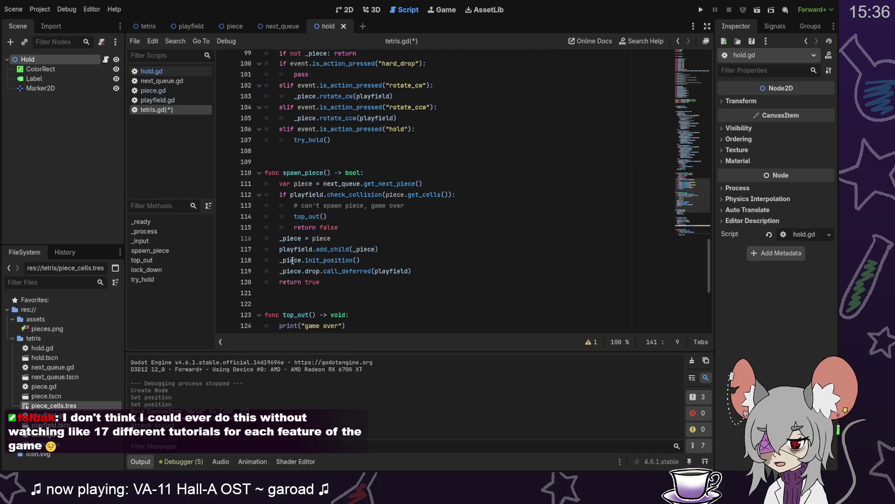
left_click_drag(305, 260, 361, 260)
key("ctrl+c")
scroll(424, 255, "down", 6)
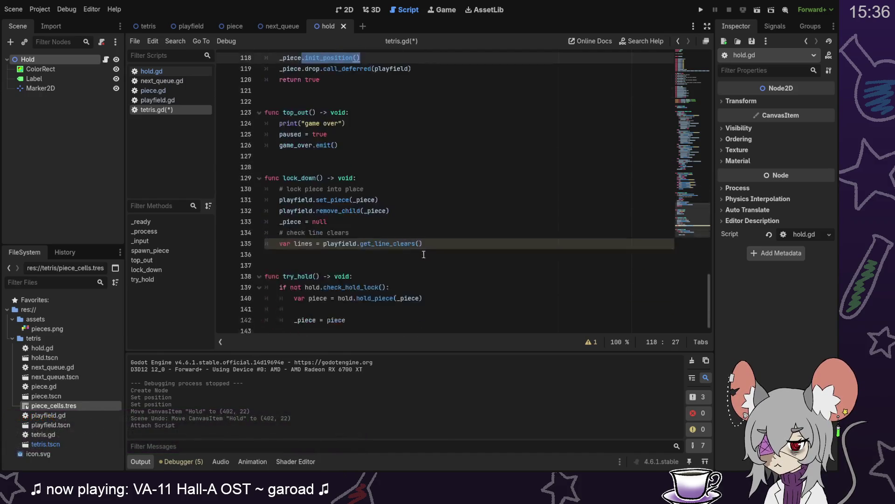
left_click(366, 308)
type("pi")
key("BackSpace")
key("BackSpace")
key("BackSpace")
key("Down")
key("Return")
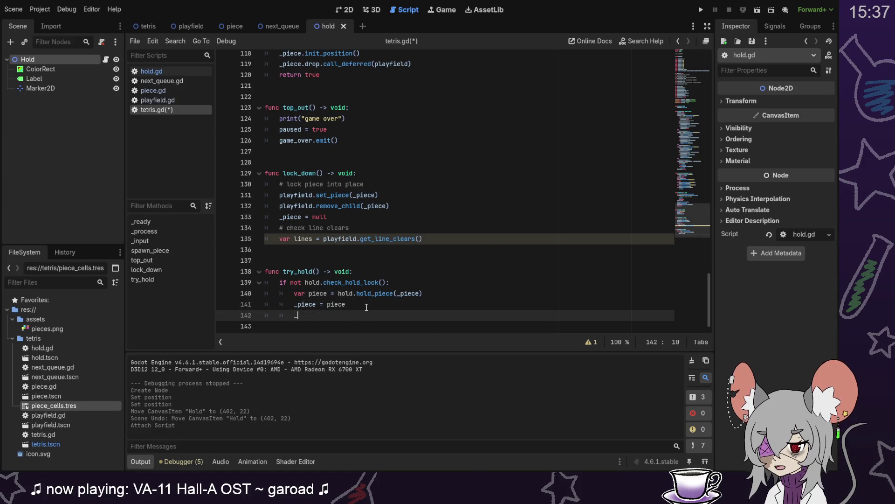
type("_piece.")
key("ctrl+v")
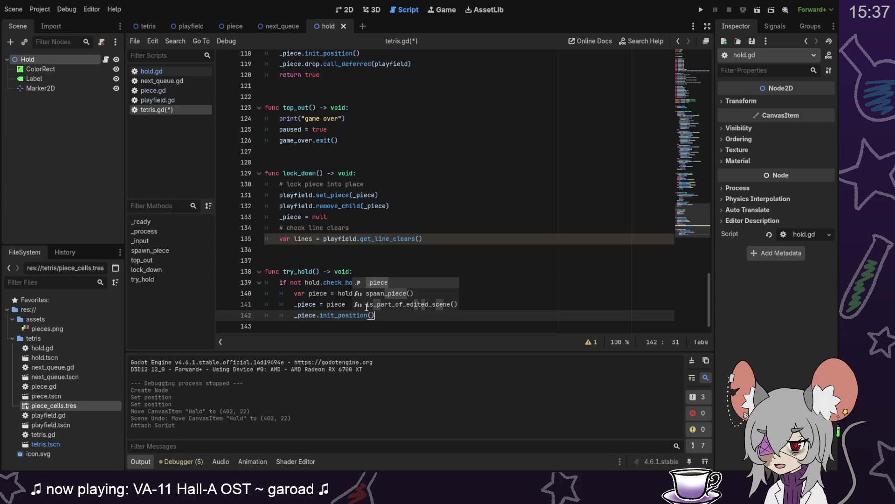
key("Escape")
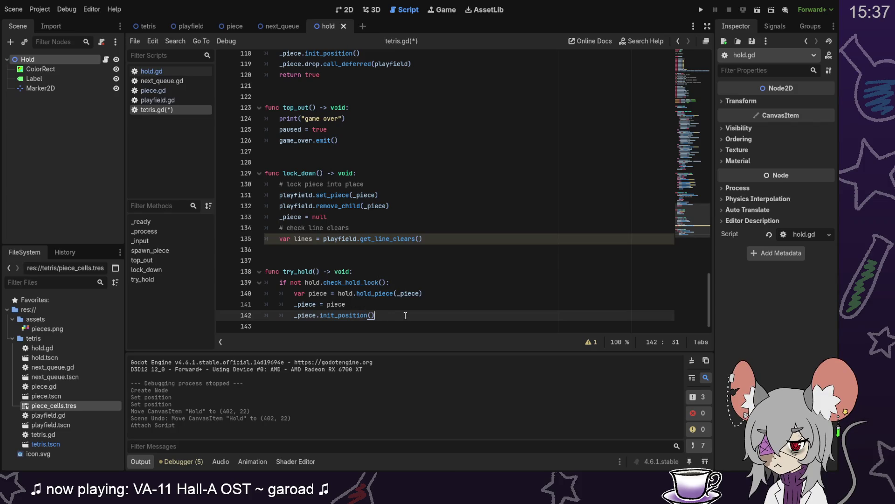
Assign hold.hold_piece(_piece) directly to _piece and delete the redundant _piece = piece line
scroll(406, 315, "up", 1)
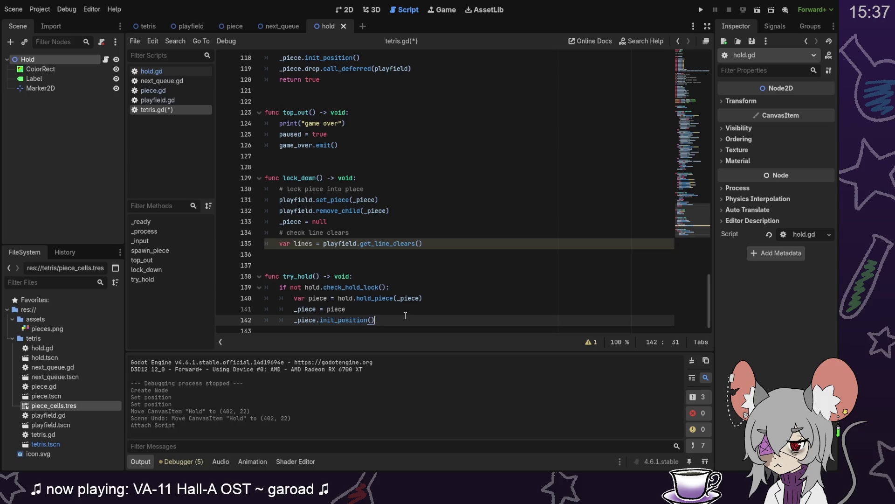
mouse_move(294, 298)
left_mouse_down()
mouse_move(322, 298)
mouse_move(310, 298)
left_mouse_up()
type("_")
left_click_drag(434, 310, 434, 304)
key("BackSpace")
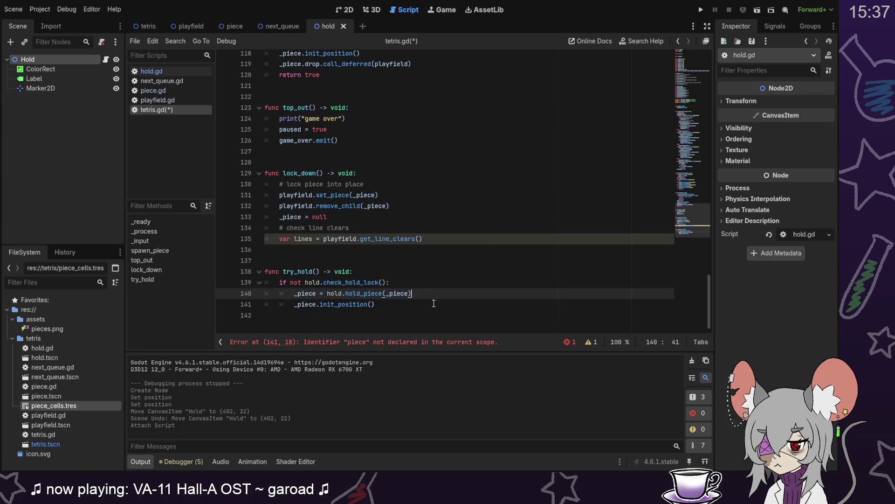
left_click(420, 310)
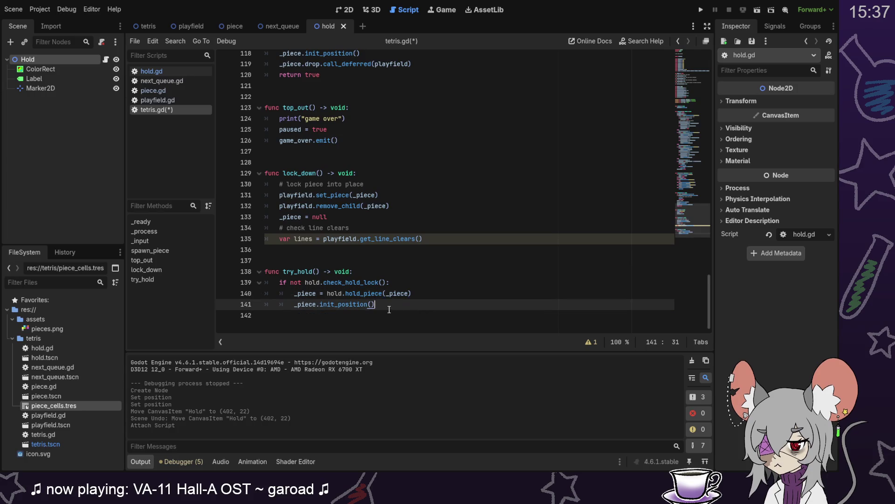
double_click(351, 282)
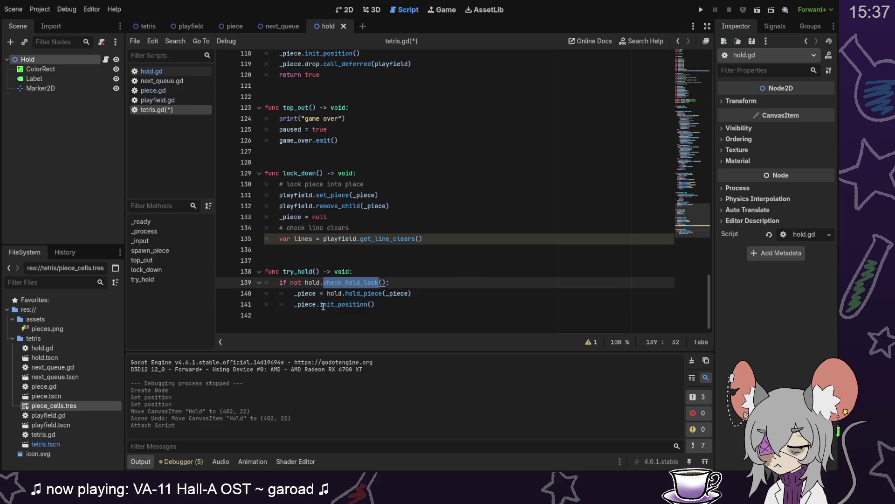
left_click(411, 304)
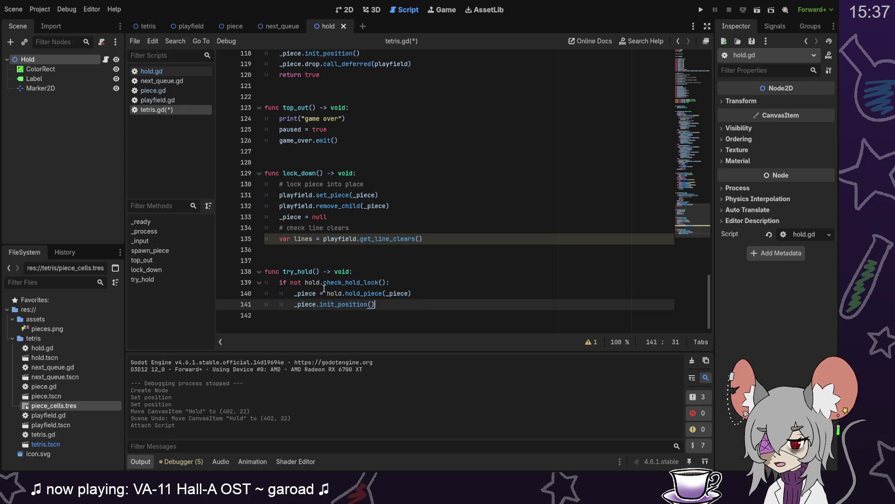
mouse_move(306, 271)
left_mouse_down()
mouse_move(326, 282)
mouse_move(289, 283)
mouse_move(316, 294)
left_mouse_up()
left_click(316, 295)
scroll(363, 156, "up", 5)
Add hold.reset_hold_lock() after _piece = null in lock_down and save tetris.gd
scroll(363, 156, "down", 5)
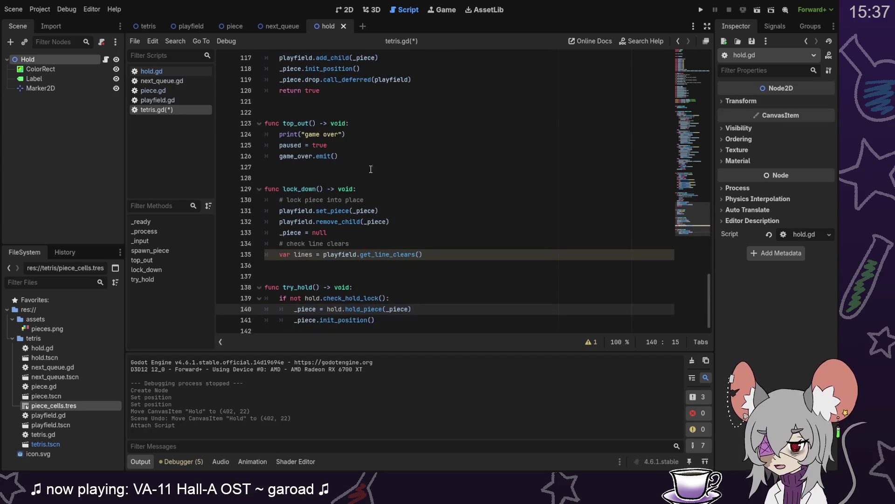
left_click(382, 231)
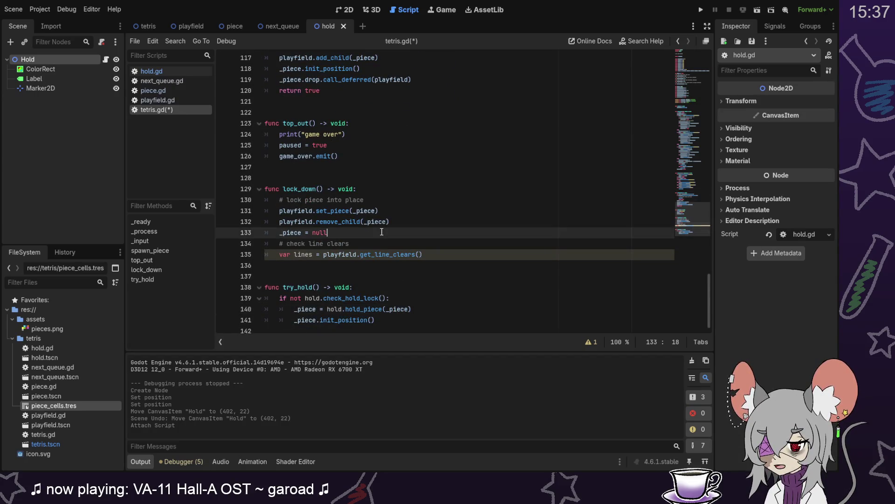
key("Return")
type("old.res")
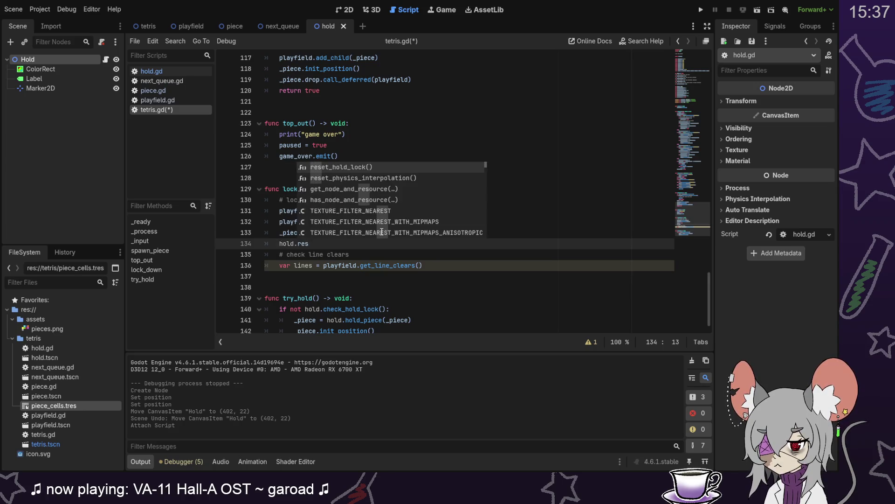
key("Return")
key("ctrl+s")
Switch over to the hold.gd script
scroll(382, 234, "down", 1)
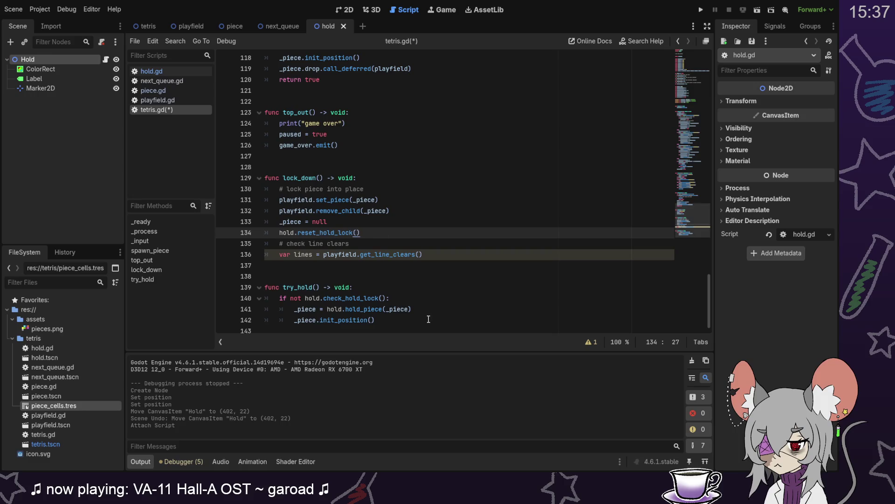
left_click(429, 319)
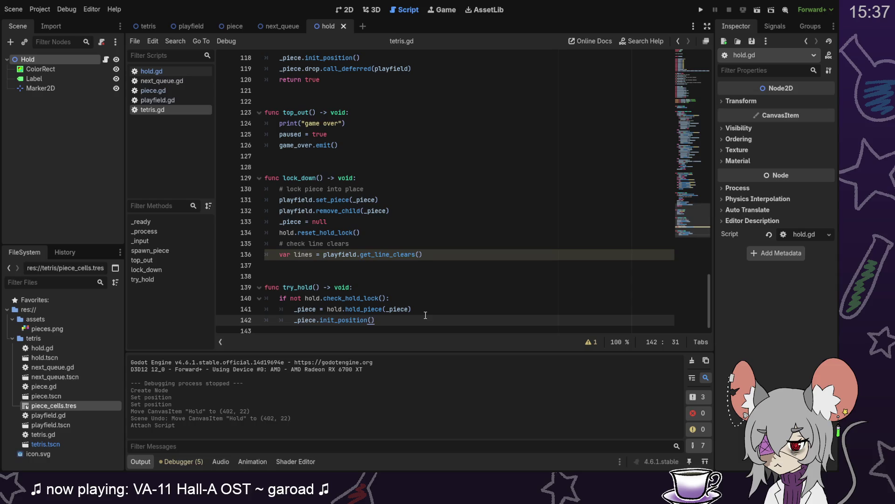
left_click(151, 71)
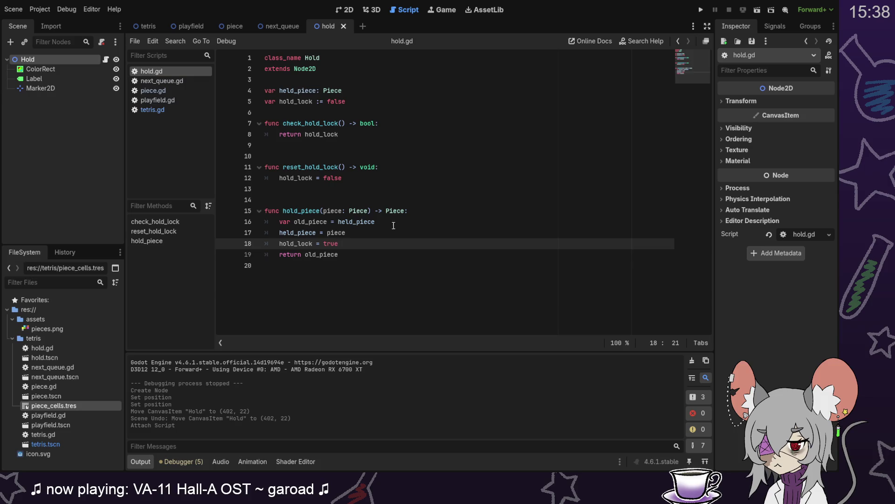
Insert playfield.add_child(_piece) in try_hold right after the hold_piece swap line
left_click(392, 222)
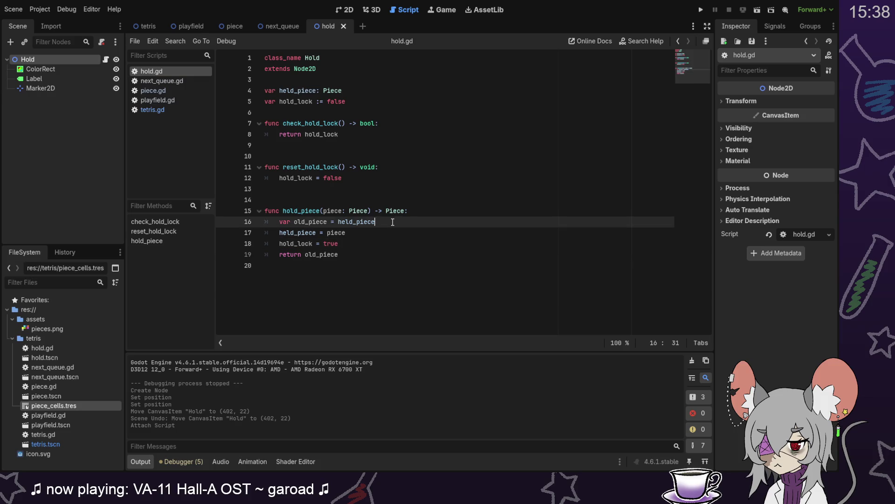
left_click(143, 111)
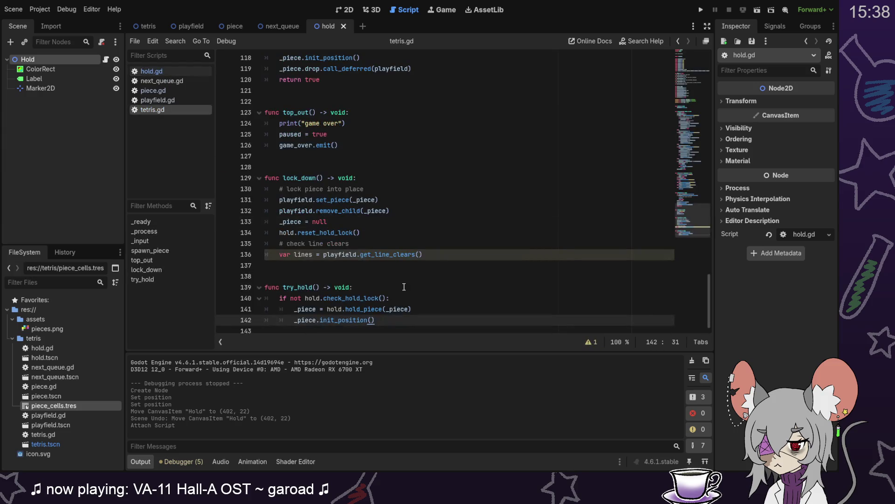
left_click(424, 309)
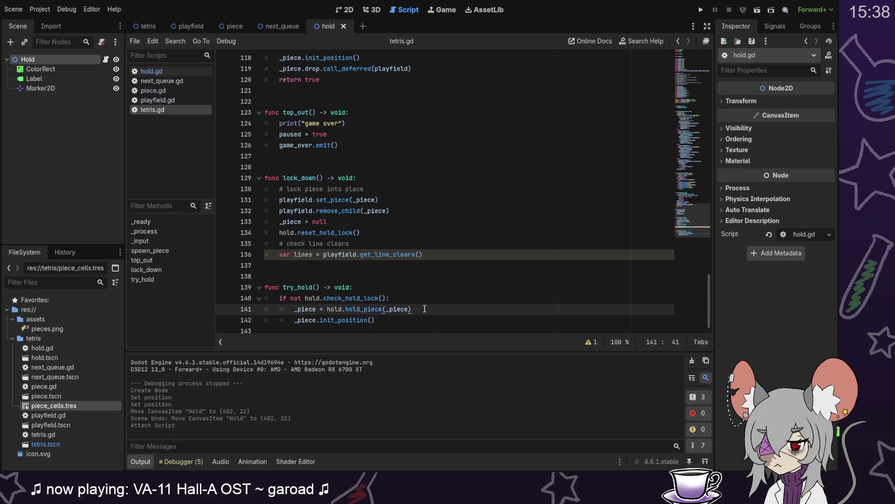
key("Return")
type("play")
key("Return")
type(".add_")
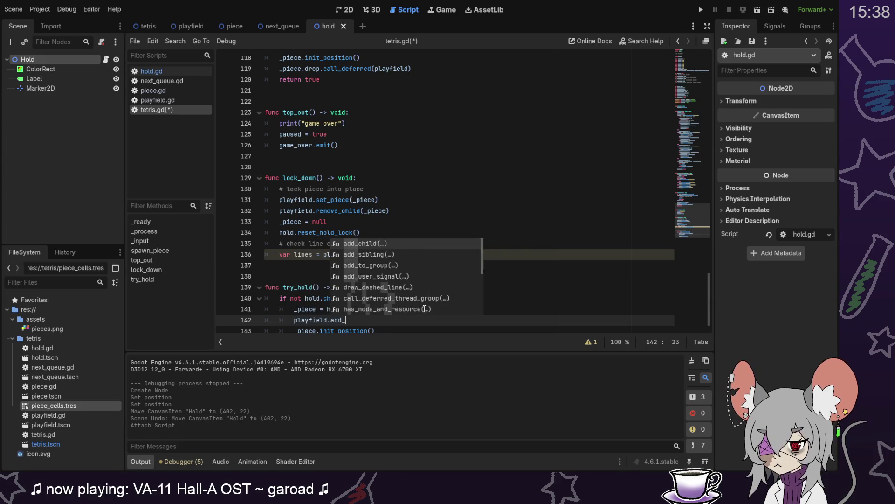
key("Return")
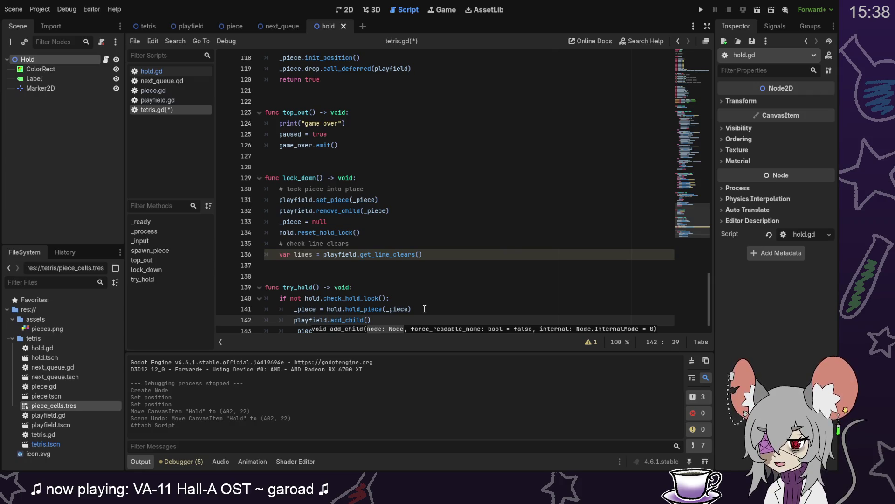
type("_pie")
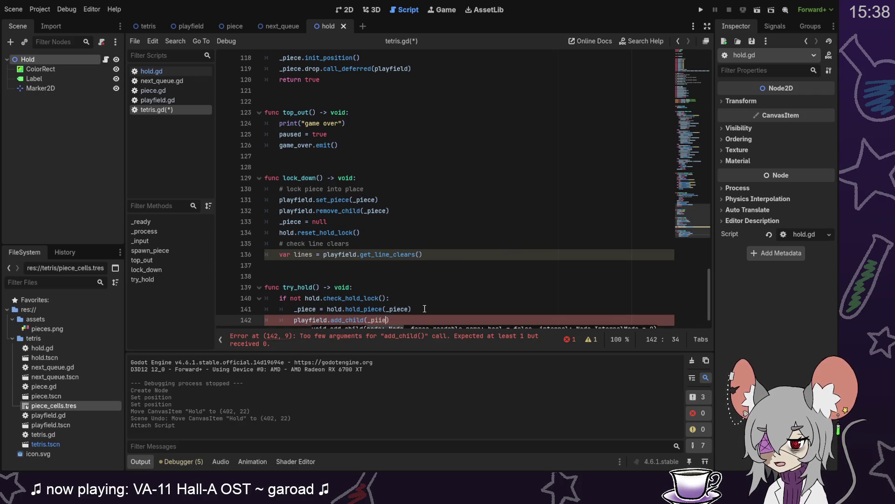
type("ce")
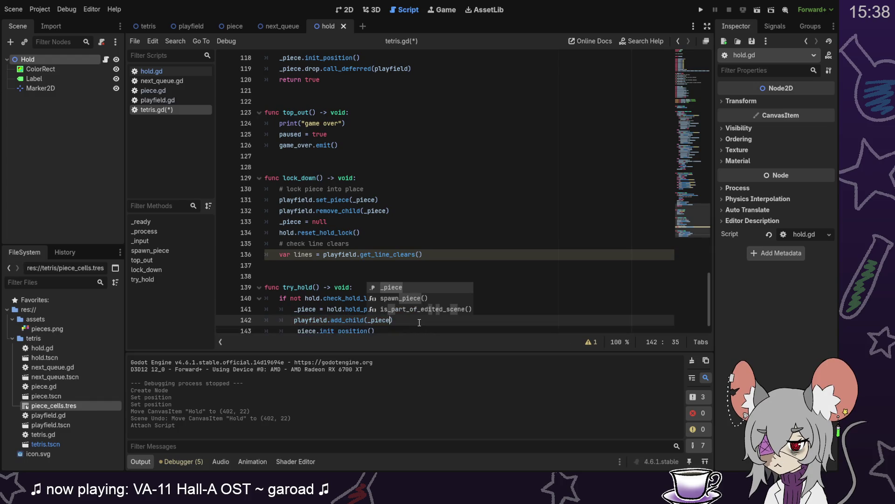
key("End")
key("Return")
key("ctrl+v")
key("shift+Home")
key("Right")
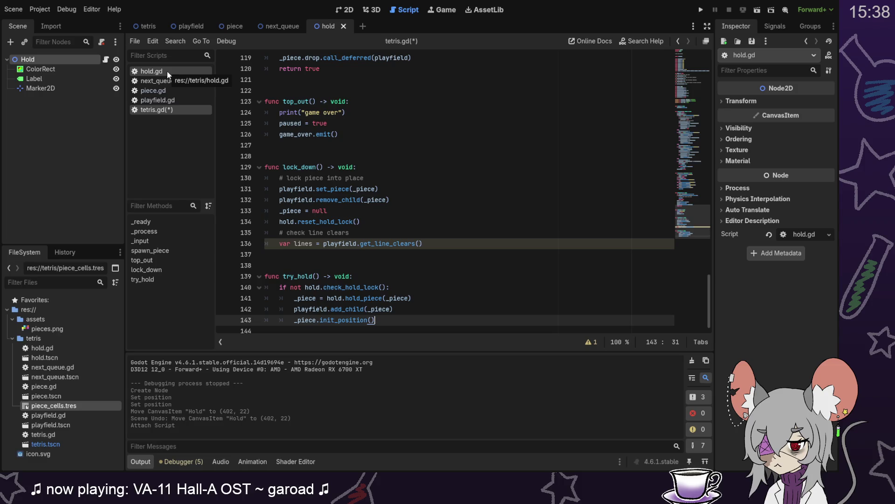
left_click(167, 71)
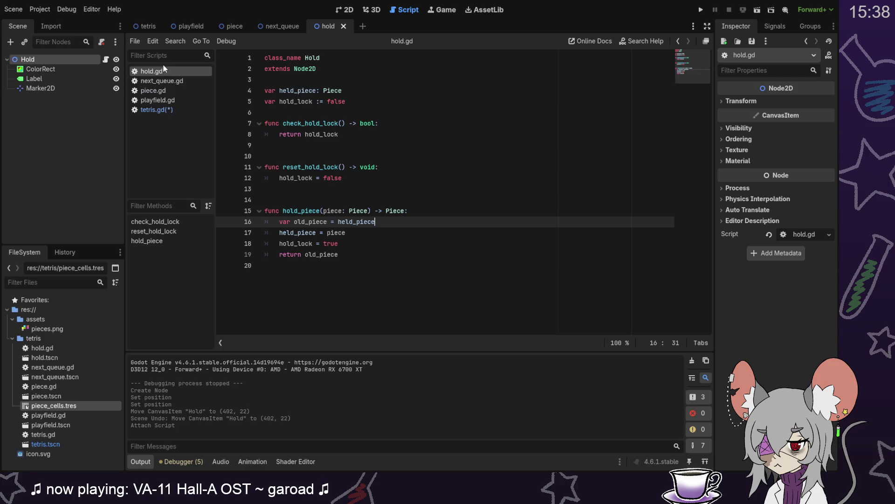
Insert playfield.remove_child(_piece) as the first line of try_hold's if block
left_click(156, 110)
left_click(428, 290)
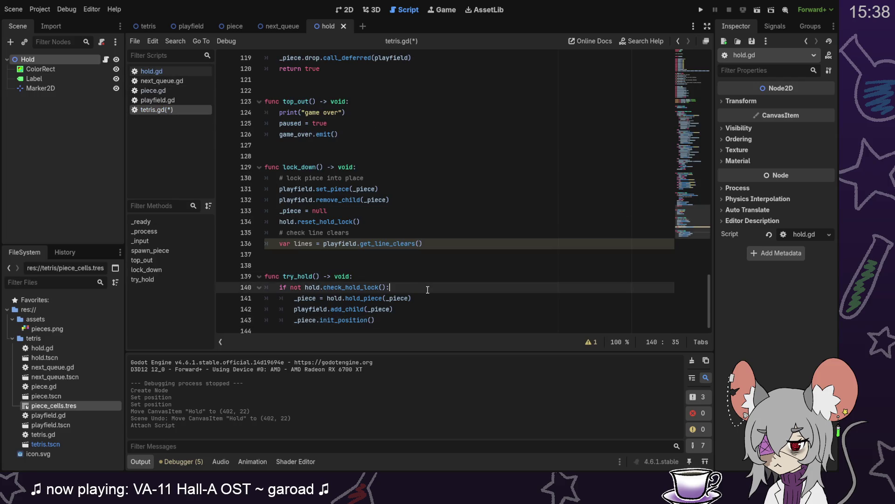
key("Return")
type("hold.")
key("BackSpace")
key("BackSpace")
key("BackSpace")
type("playfield.remove_c")
key("Return")
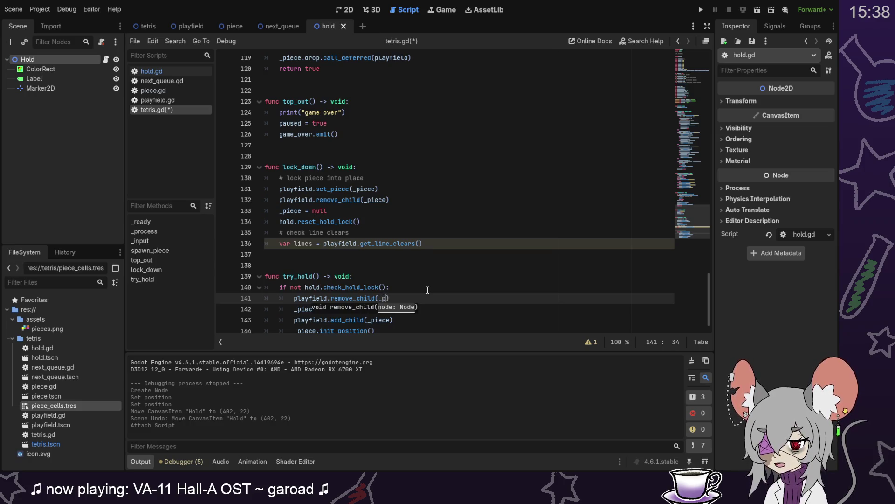
type("_p")
key("Return")
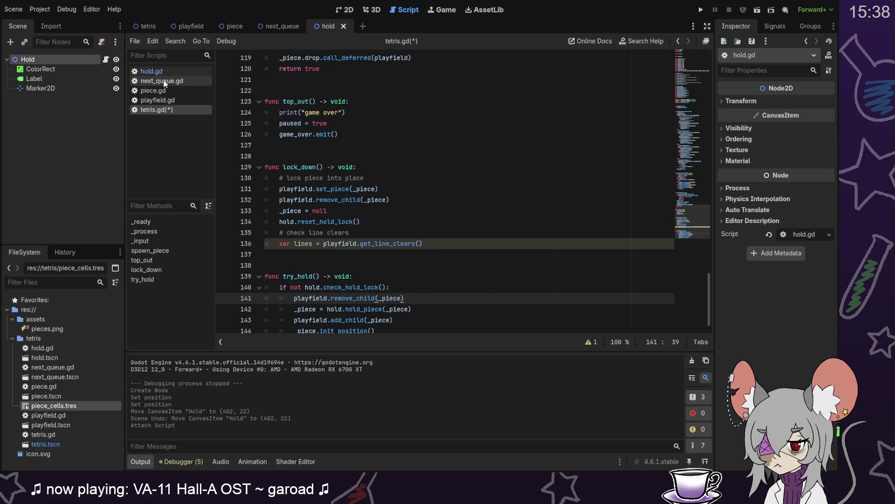
left_click(154, 71)
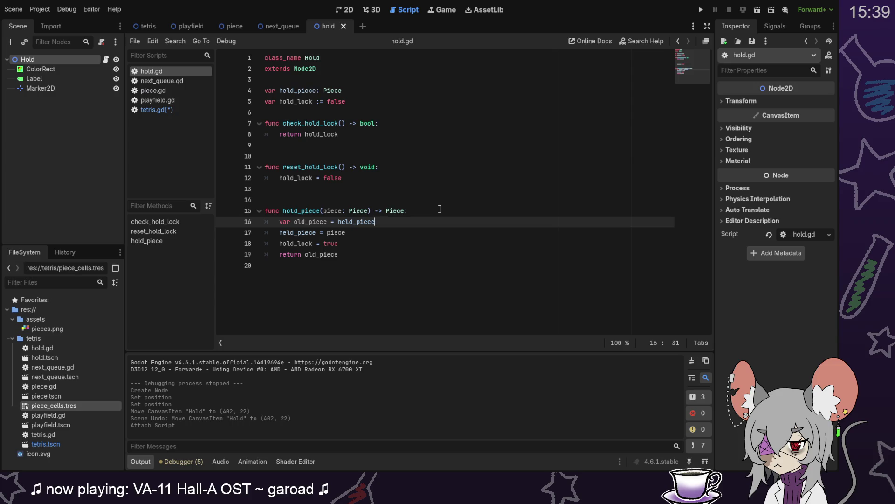
Put remove_child(held_piece) under an 'if held_piece:' check at the top of hold_piece
key("Up")
key("End")
key("Return")
type("remove_child(")
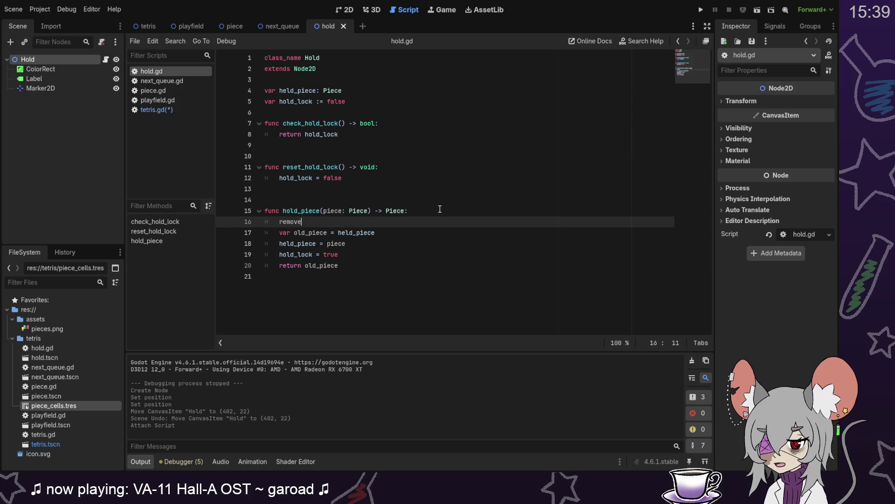
type("held_piece")
key("Up")
key("End")
key("Return")
type("if held_piece:")
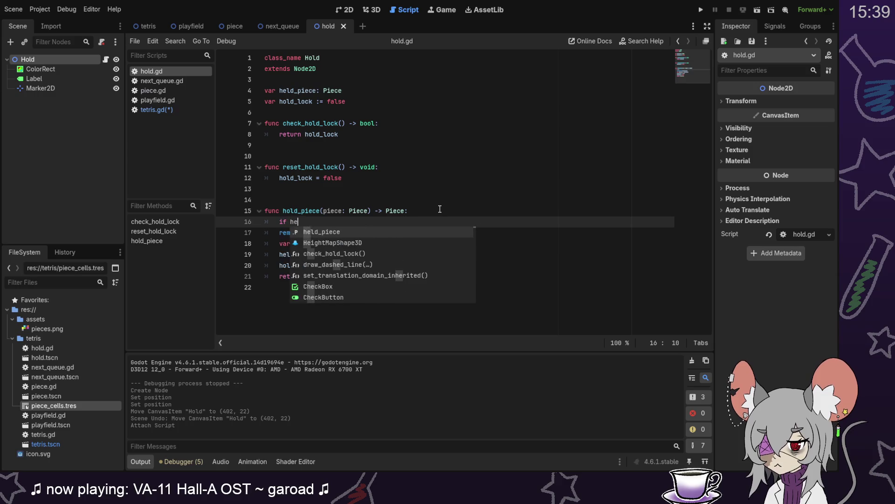
key("Down")
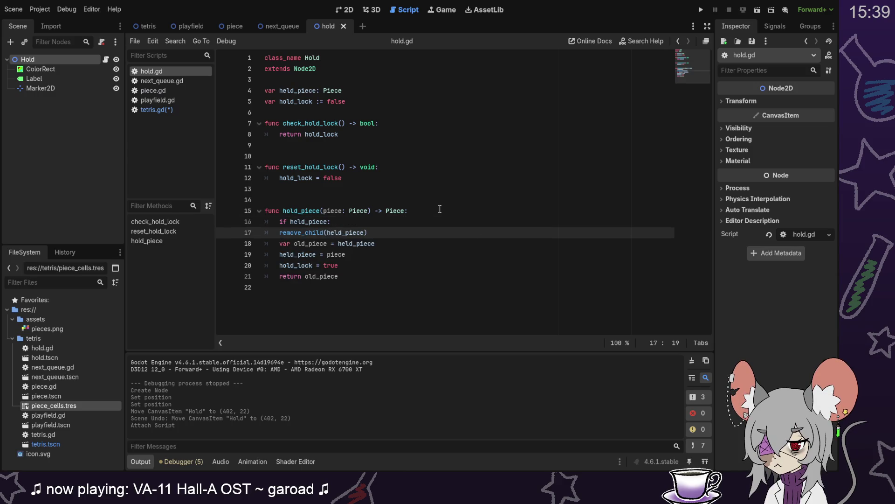
key("Home")
key("Tab")
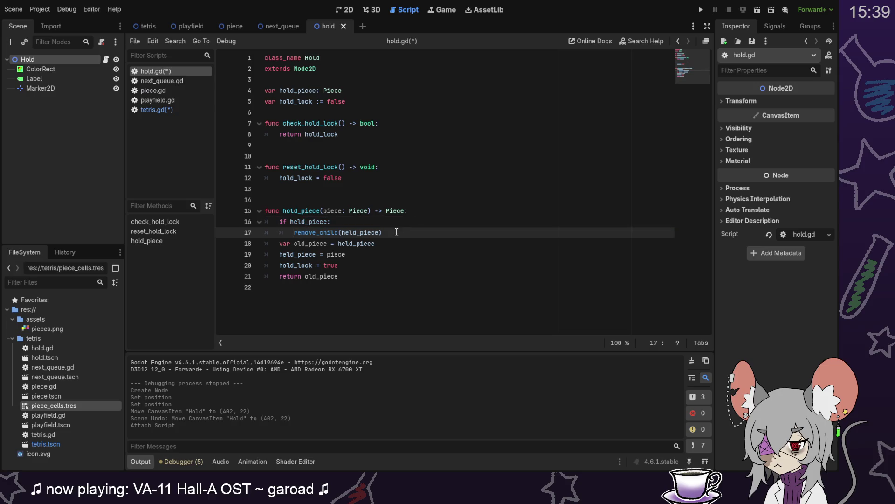
left_click(157, 109)
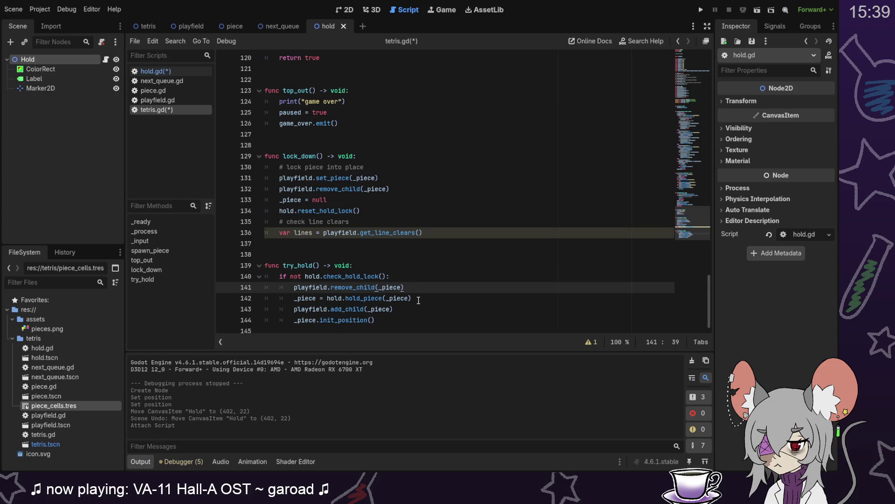
left_click(419, 300)
key("Return")
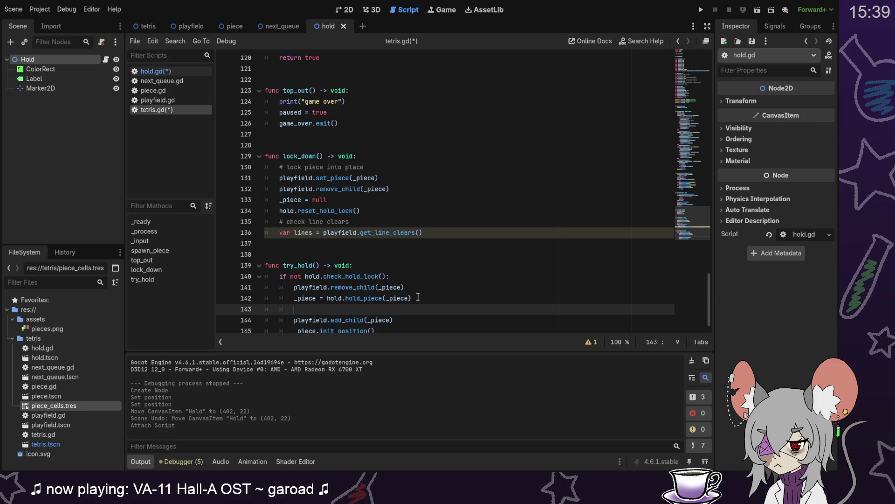
key("ctrl+z")
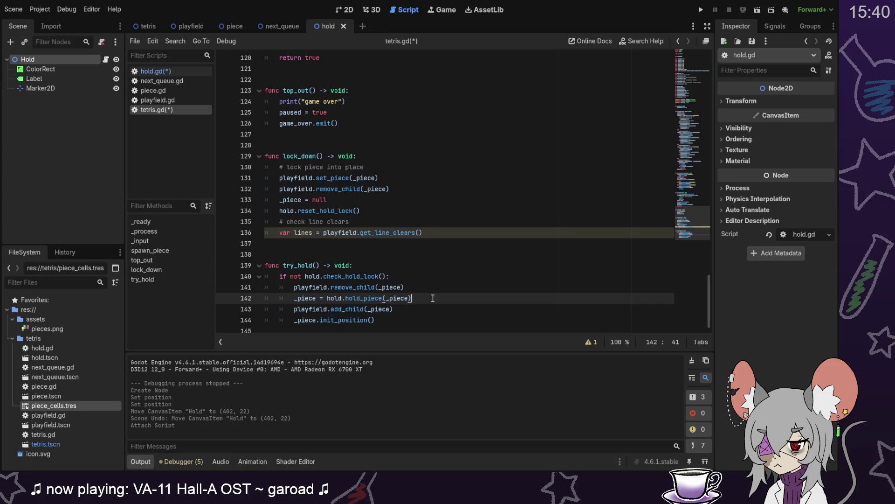
In try_hold, add 'if not _piece: _piece = next_queue.get_next_piece()', copying the call from line 111
key("Return")
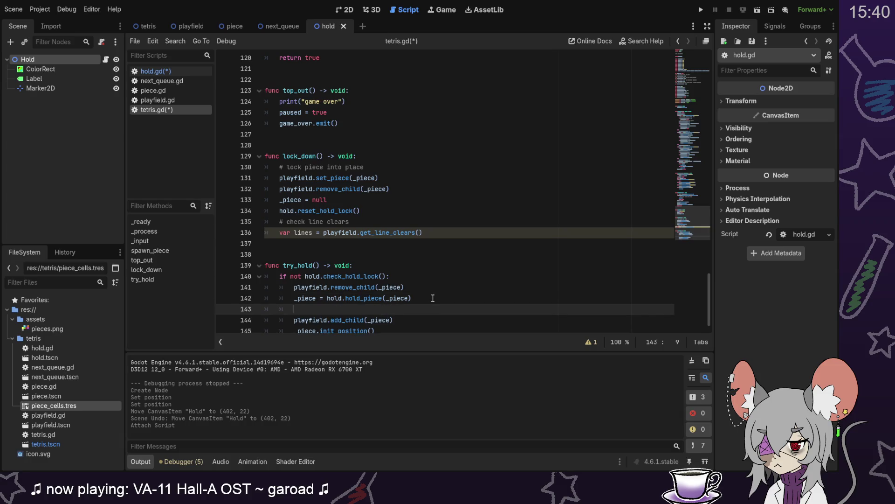
type("if not")
type(" _piece")
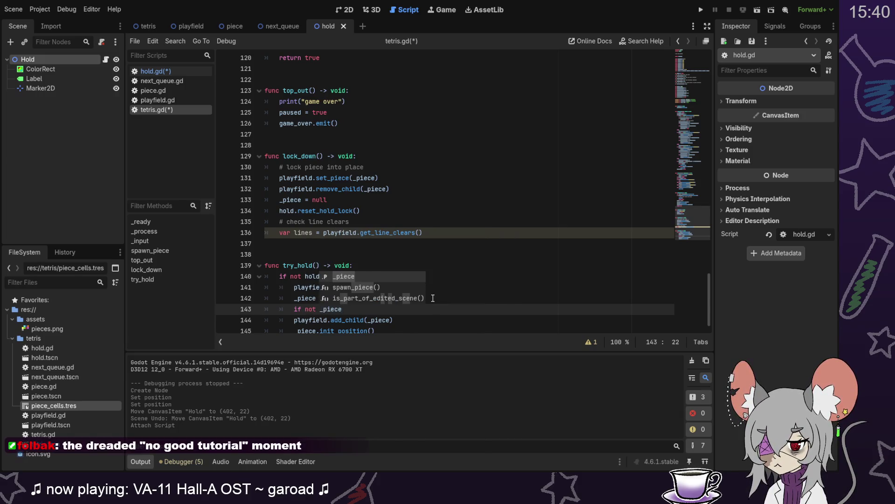
type(":")
key("Return")
type("_piece =")
left_click(413, 136)
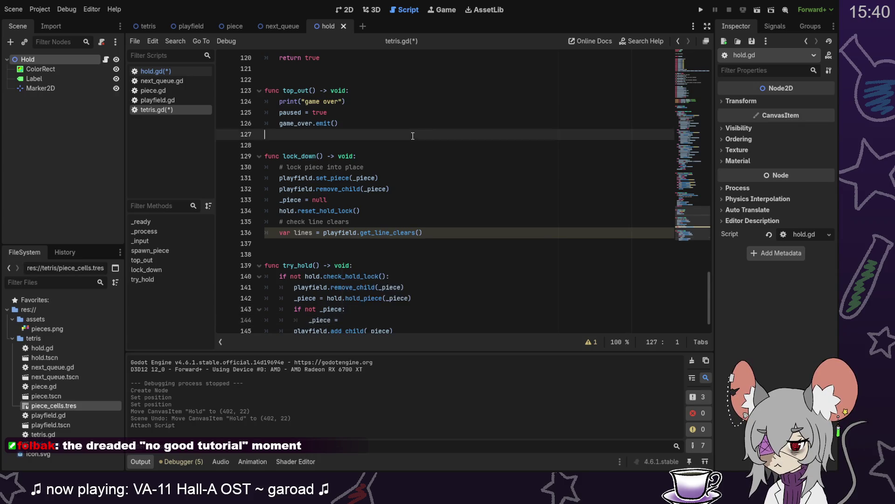
scroll(348, 152, "up", 6)
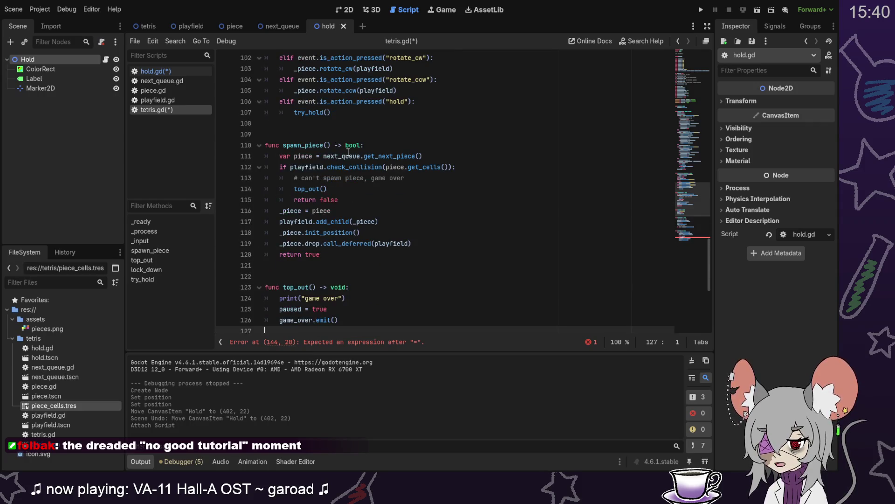
left_click_drag(323, 156, 475, 156)
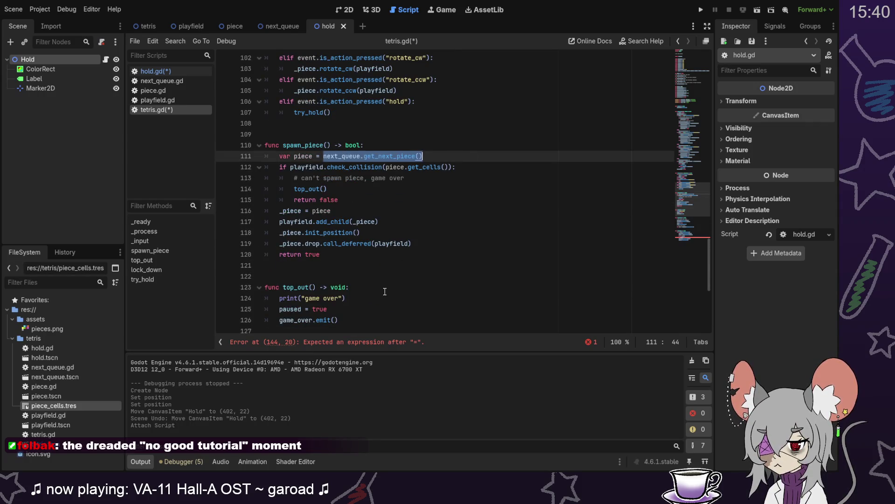
key("ctrl+c")
scroll(385, 291, "down", 7)
left_click(400, 299)
key("ctrl+v")
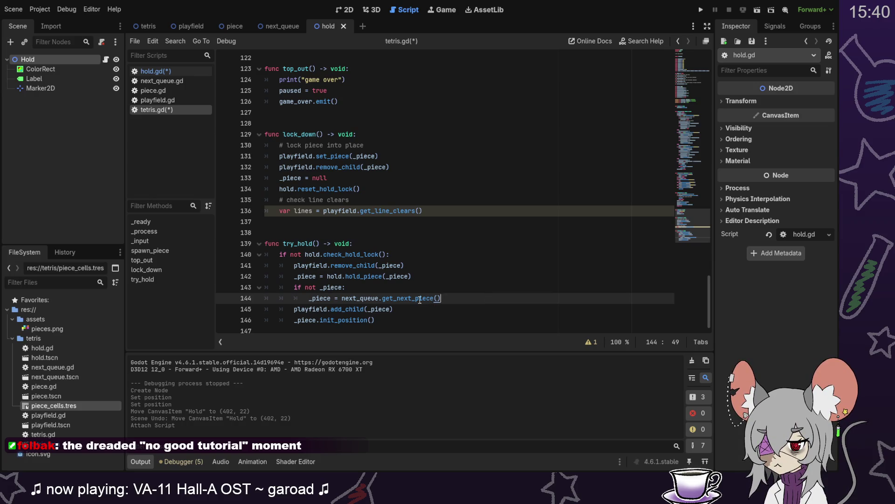
Save the modified scripts and go to the remove_child line in hold.gd
left_click(405, 309)
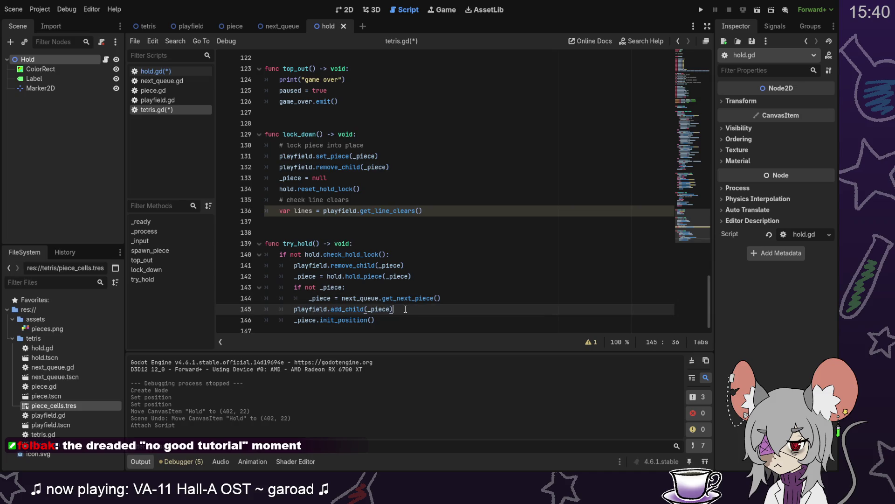
key("ctrl+s")
left_click(173, 71)
key("Home")
key("Right")
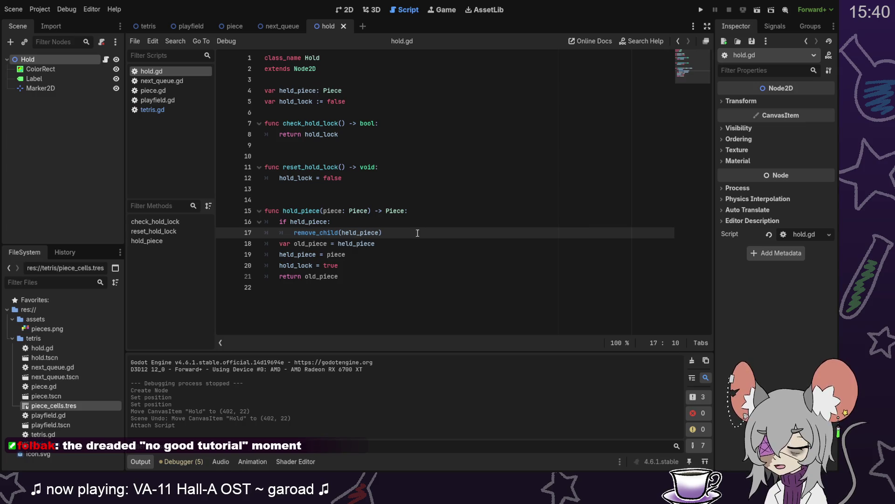
In hold_piece, add add_child(held_piece) after line 19
left_click(371, 256)
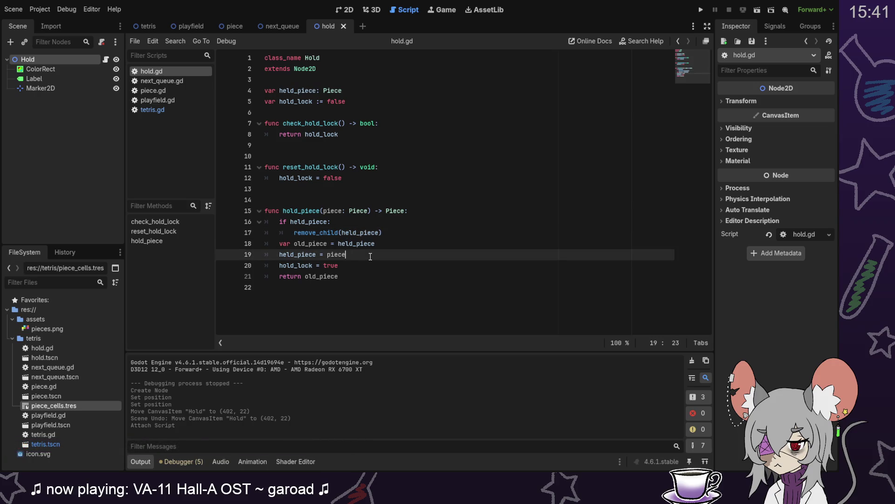
key("Return")
type("e")
key("Return")
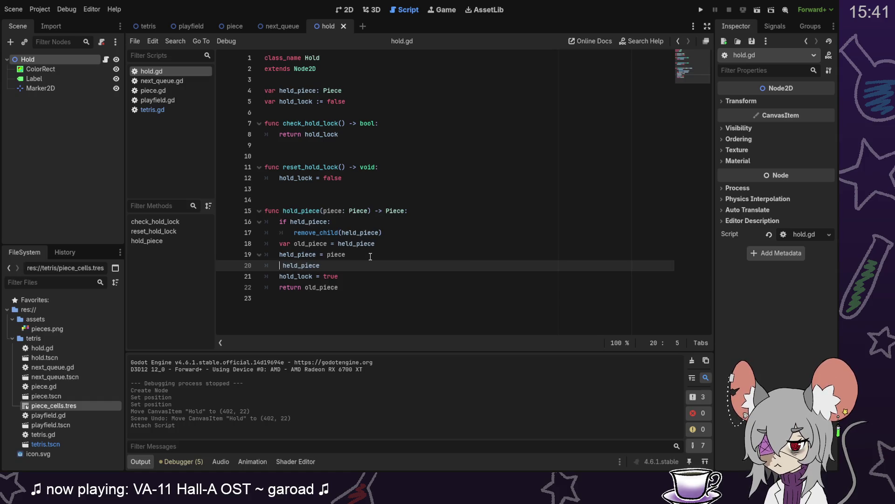
type("d_")
key("Return")
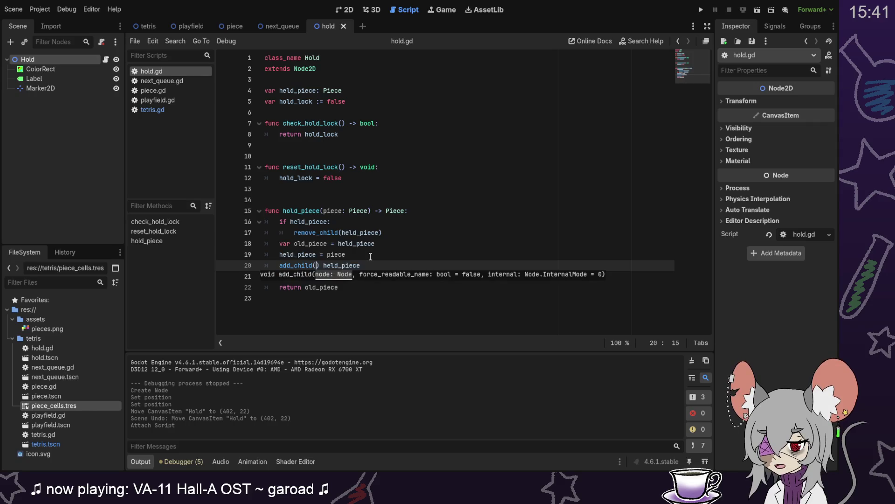
key("End")
type(")")
key("Return")
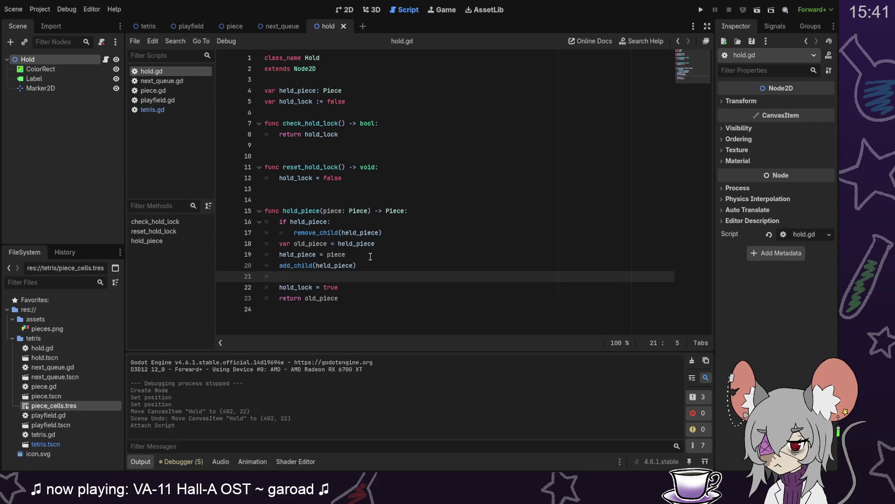
Add held_piece.position = $Marker2D.position below it and save hold.gd
type("e")
key("Return")
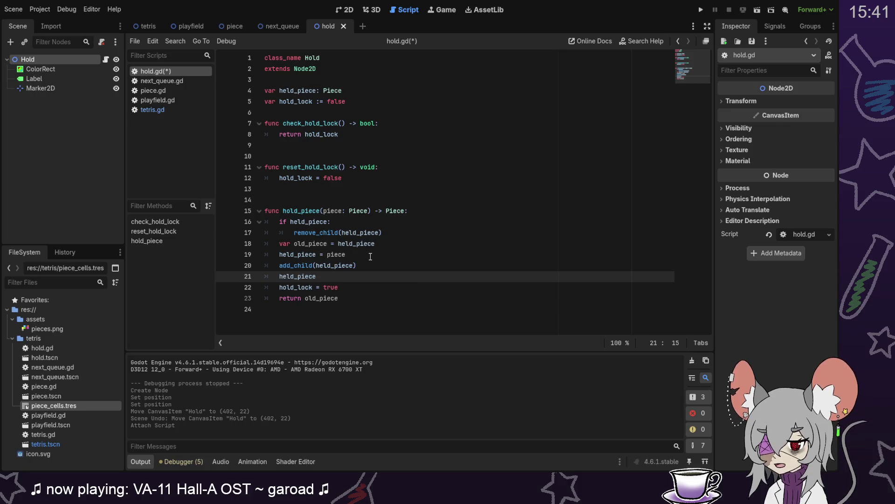
type("o")
key("Return")
type("$Ma")
key("Return")
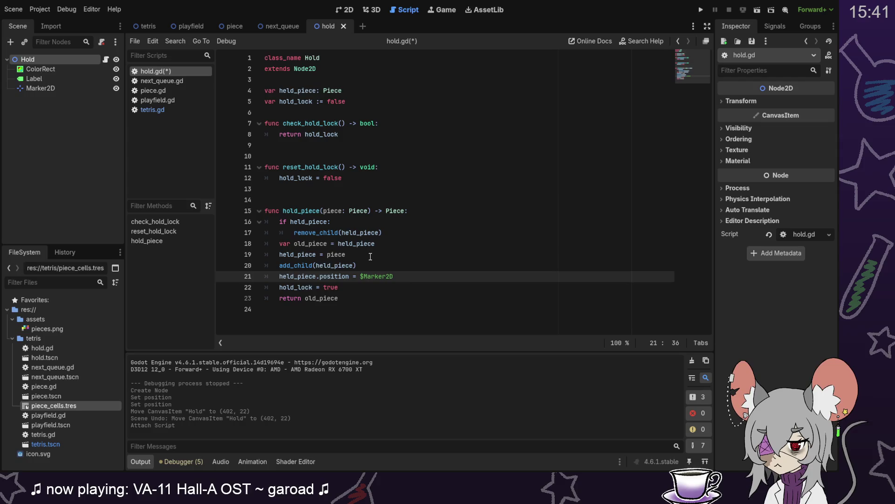
type("pos")
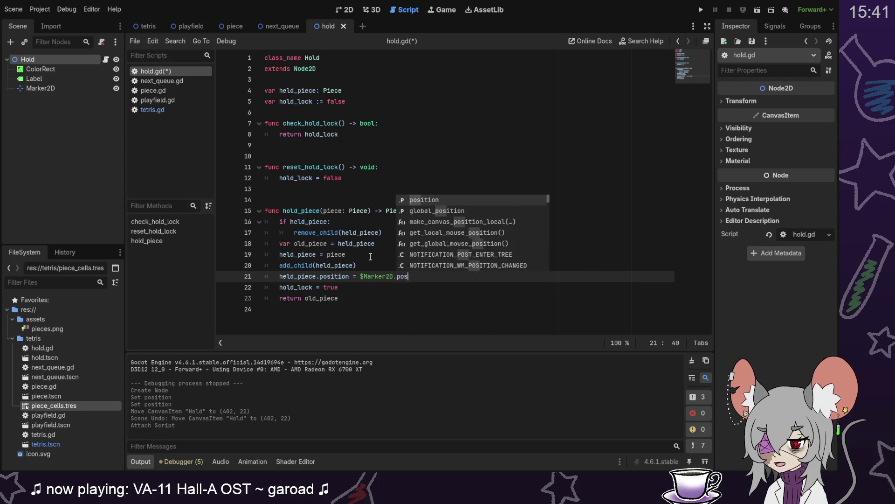
key("Return")
key("ctrl+s")
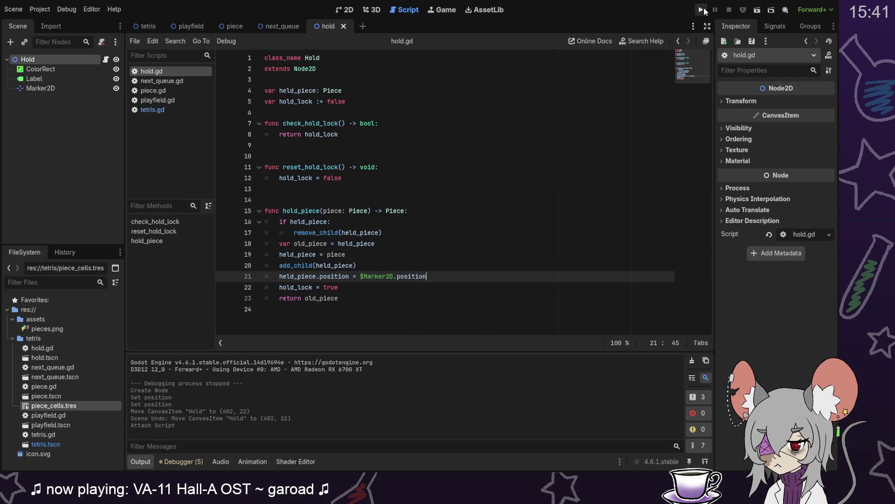
left_click(703, 8)
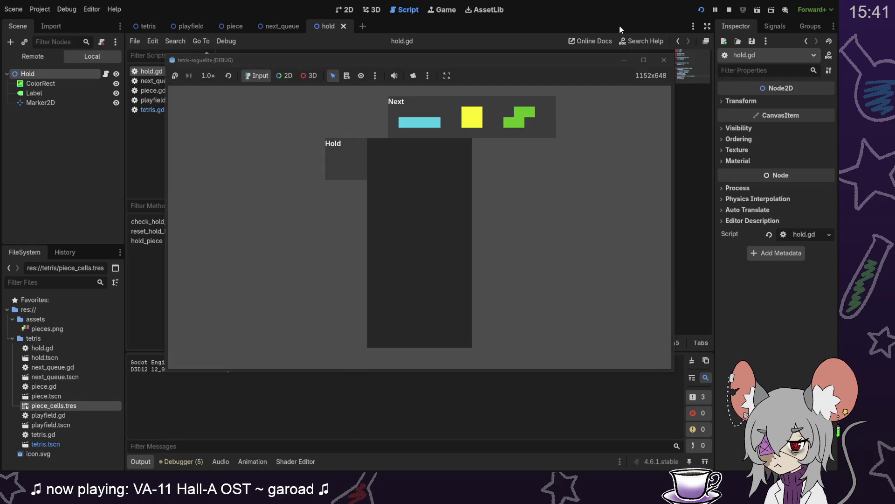
key("c")
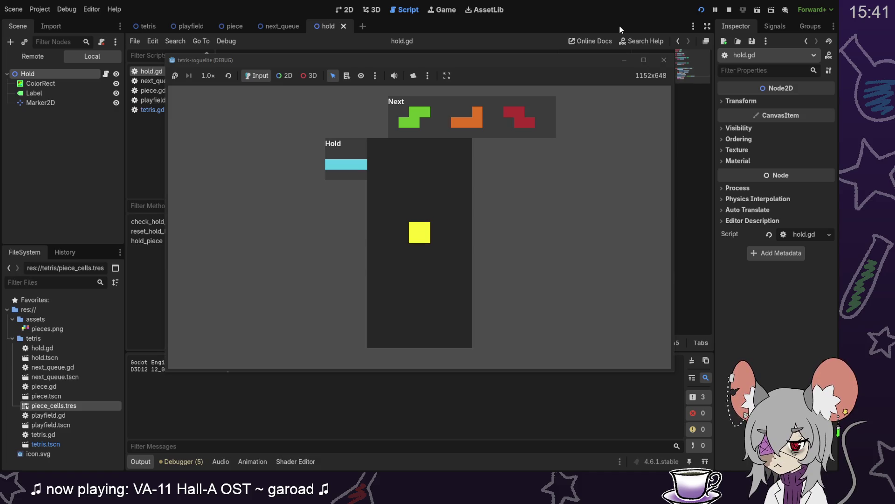
key("Down")
key("Down")
key("Down")
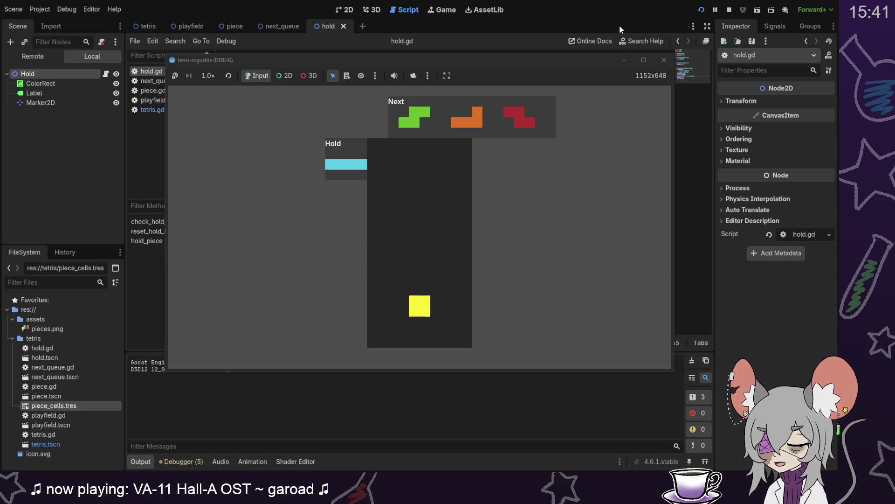
key("c")
key("Down")
key("Down")
key("Down")
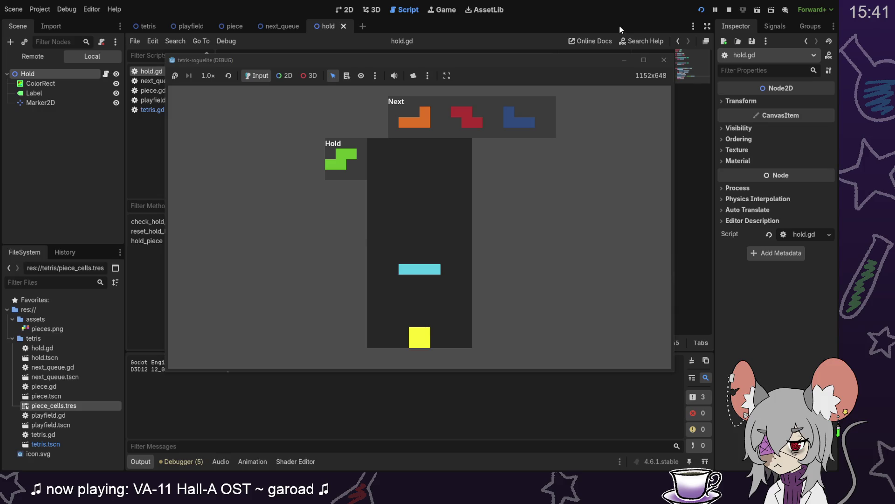
key("Up")
key("Left")
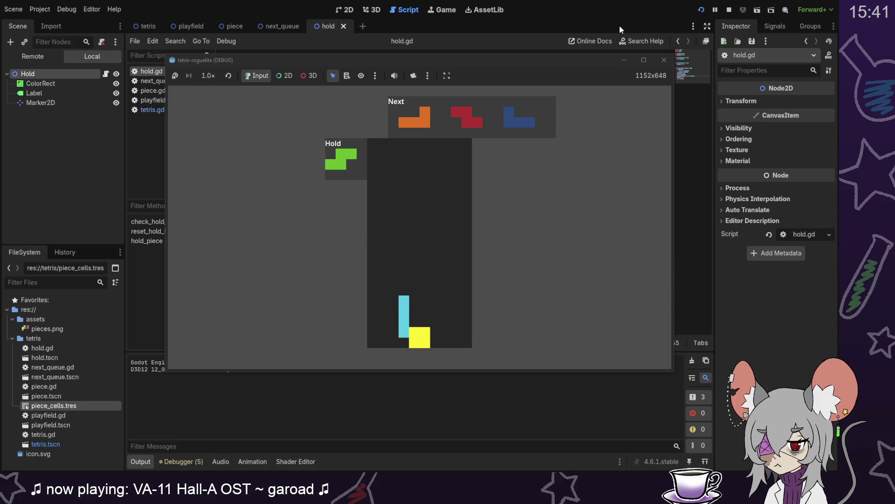
key("c")
key("Up")
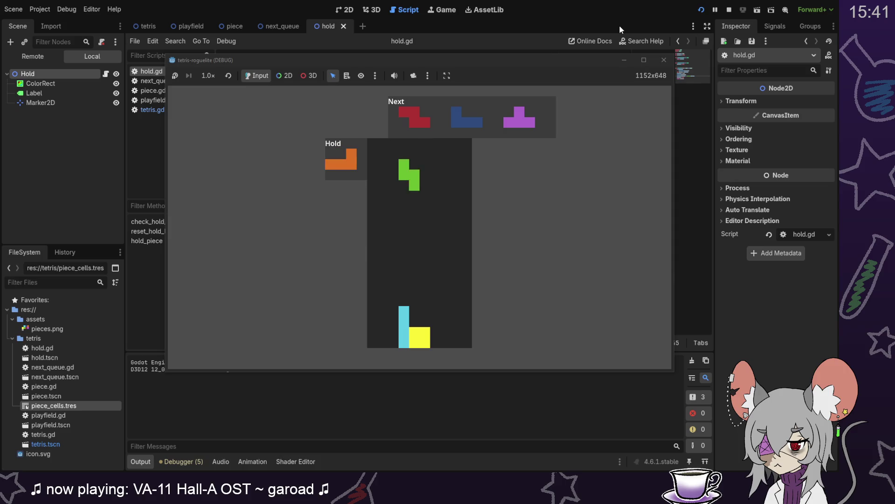
key("Down")
key("Down")
key("Down")
key("Up")
key("Up")
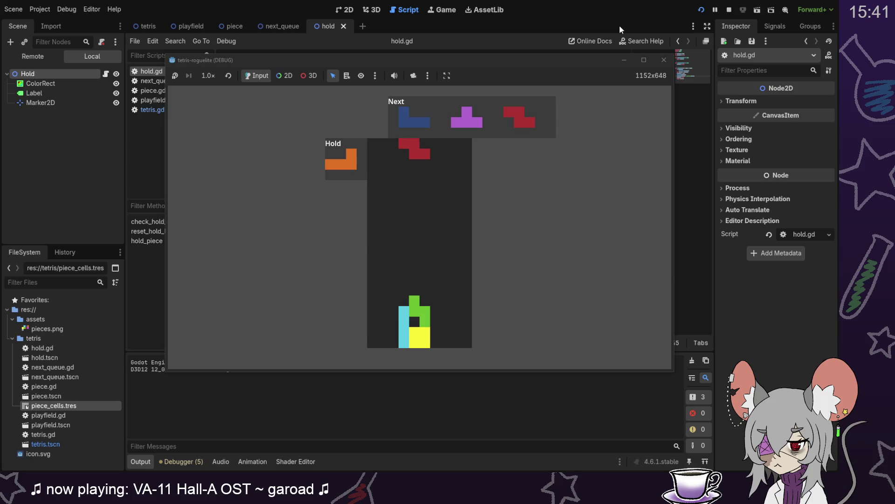
key("c")
key("Left")
key("Right")
key("Right")
key("Right")
key("Up")
key("Down")
key("Down")
key("Down")
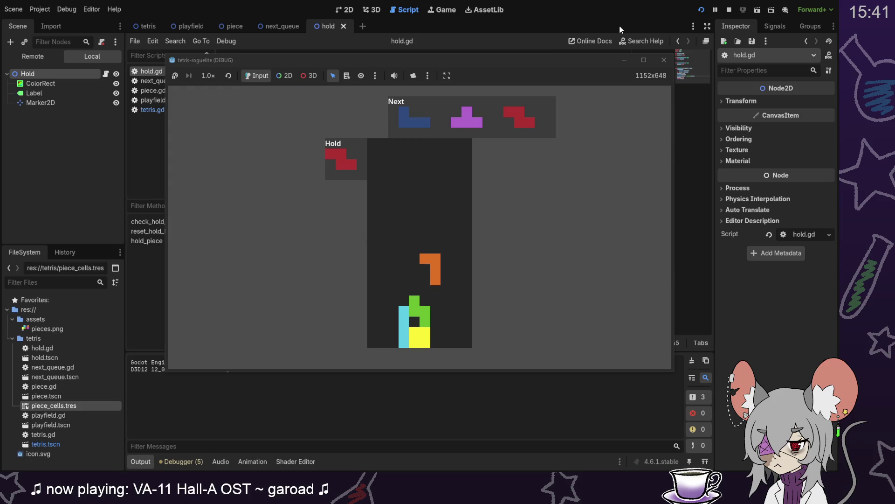
key("Left")
key("Left")
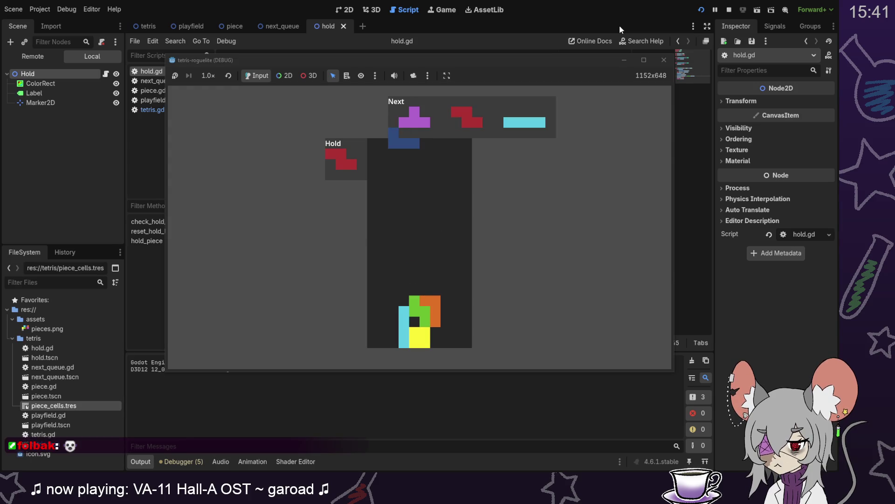
key("Up")
key("Down")
key("Down")
key("Down")
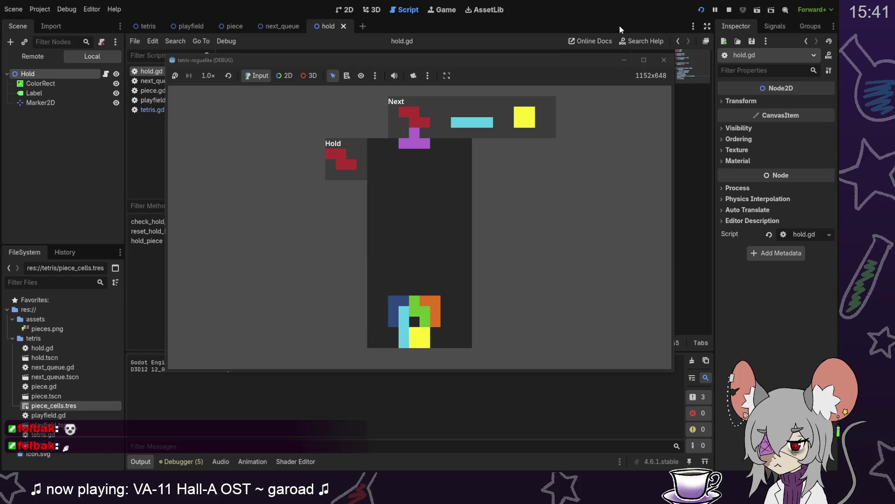
key("Left")
key("Left")
key("Left")
key("Up")
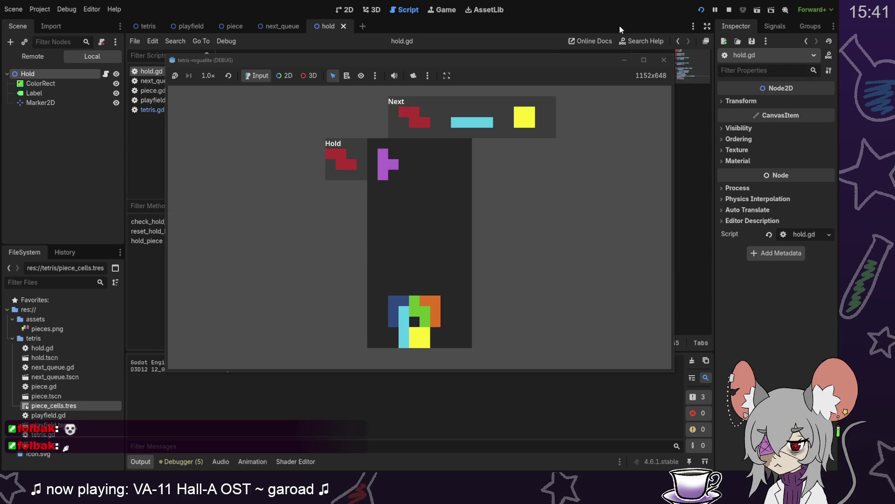
key("Down")
key("Down")
key("Down")
key("Down")
key("Down")
key("Down")
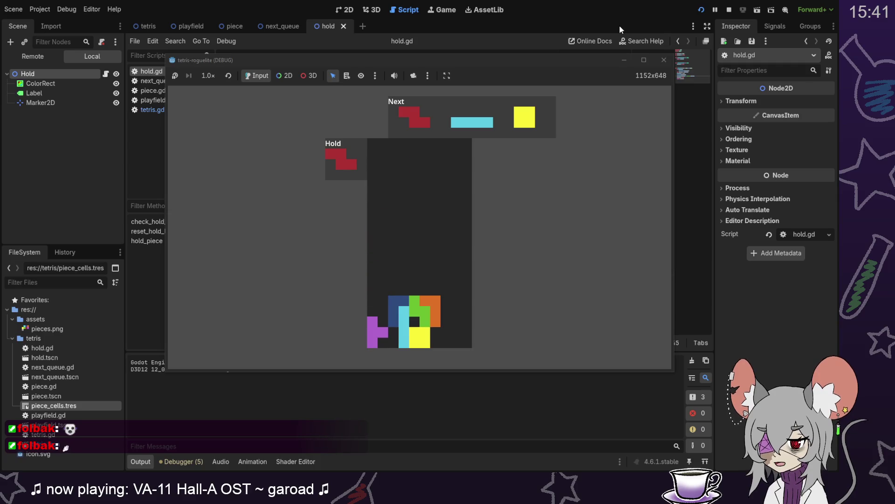
key("Right")
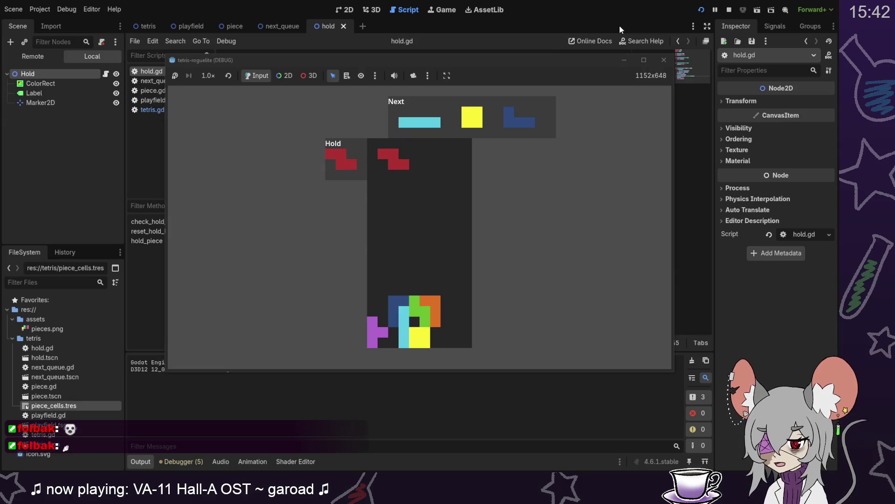
key("Left")
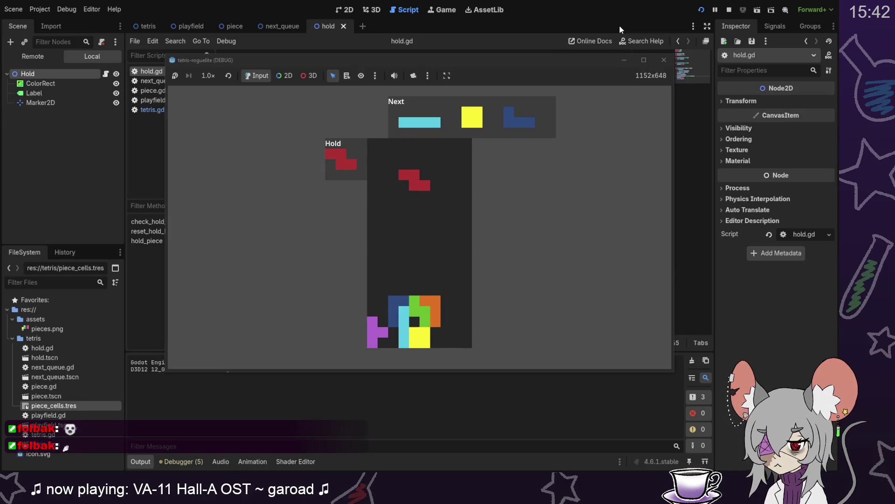
key("Left")
key("Left")
key("Left")
key("Up")
key("Up")
key("Up")
key("Up")
key("Up")
key("Down")
key("Down")
key("Down")
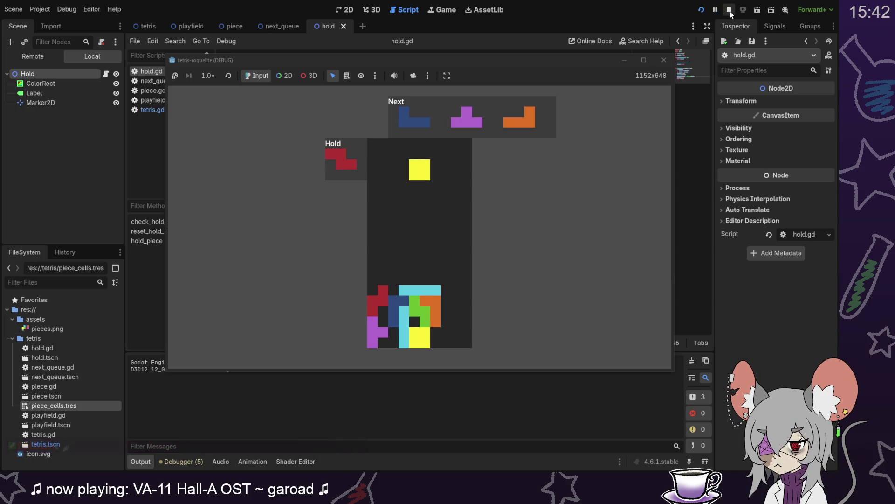
left_click(730, 10)
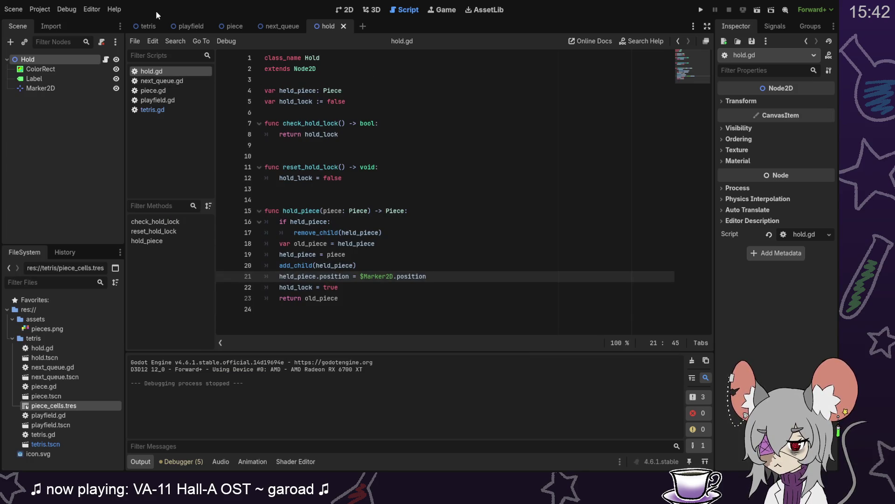
In the hold scene, confirm the ColorRect minimum width of 120 and set the Marker2D x position to 30
left_click(346, 10)
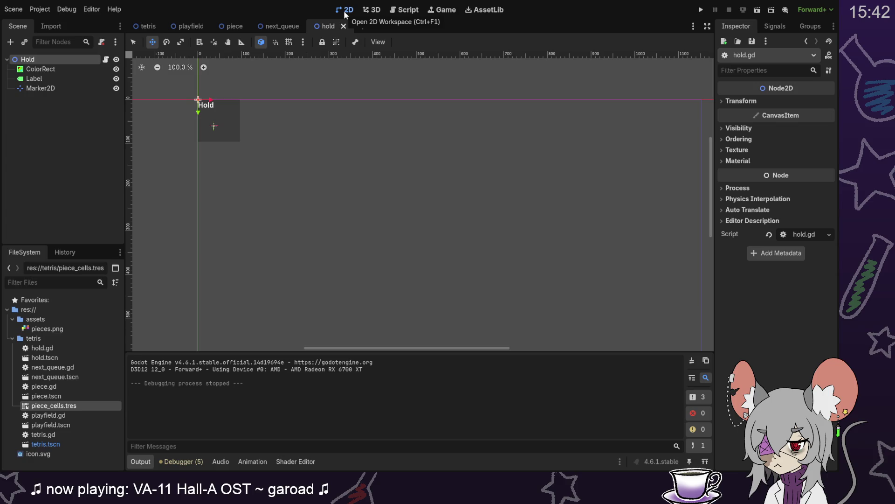
left_click(53, 69)
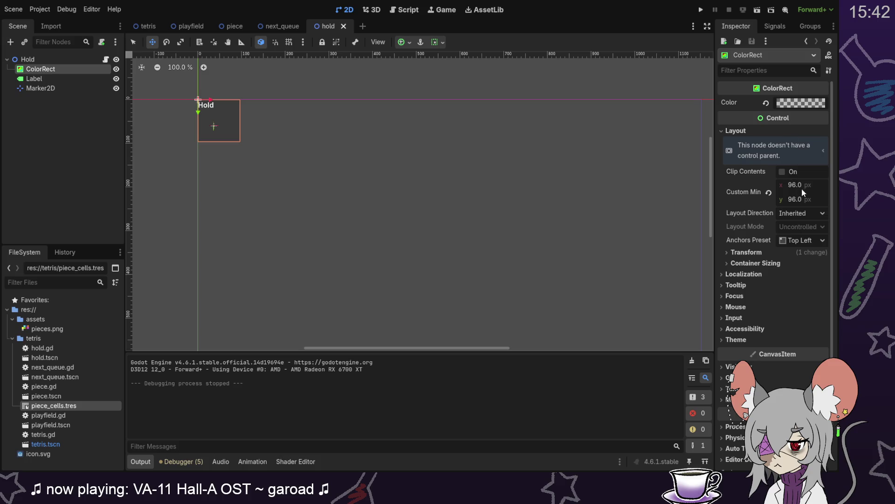
left_click(797, 186)
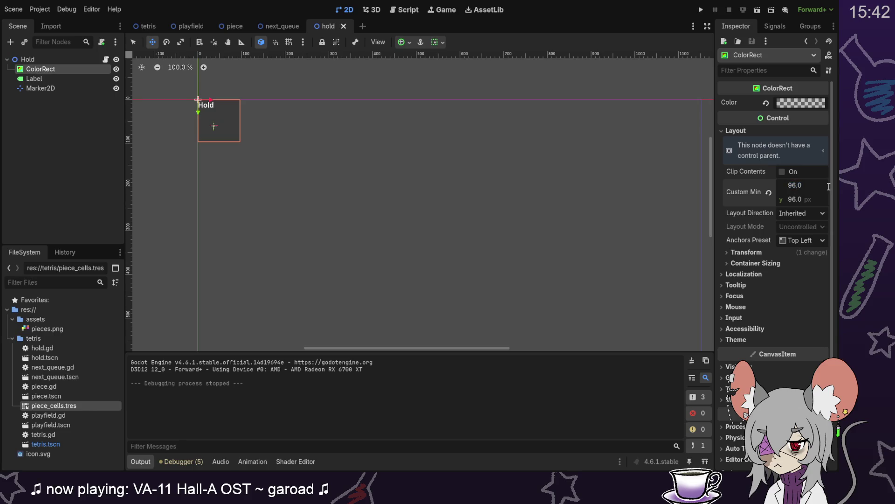
key("Return")
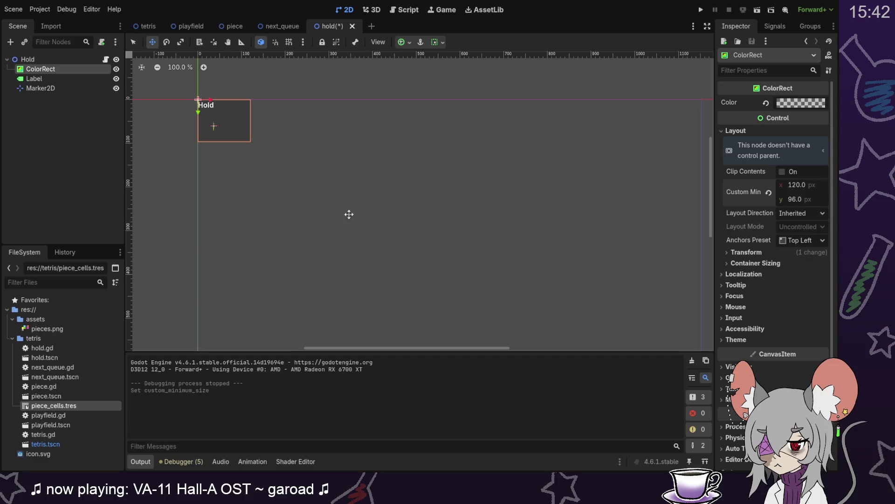
left_click(214, 125)
left_click(819, 144)
type("30")
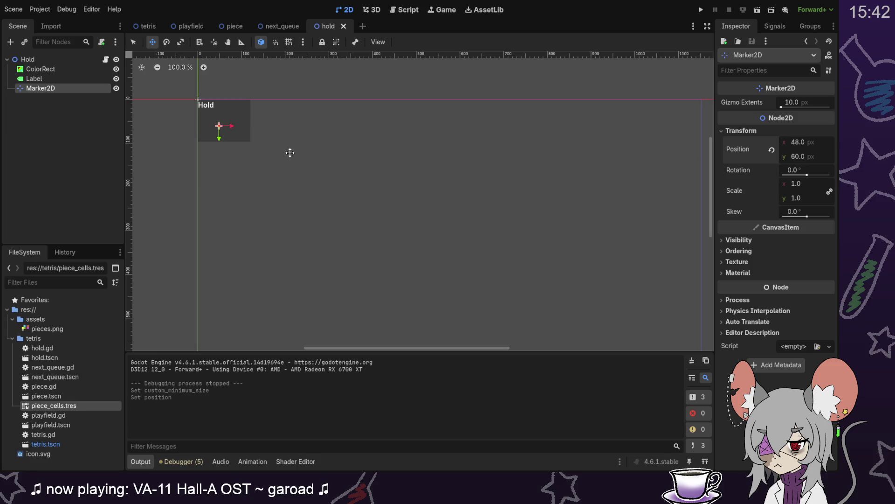
Set the Hold node's x position to 336 in the tetris scene, then save and run
left_click(147, 26)
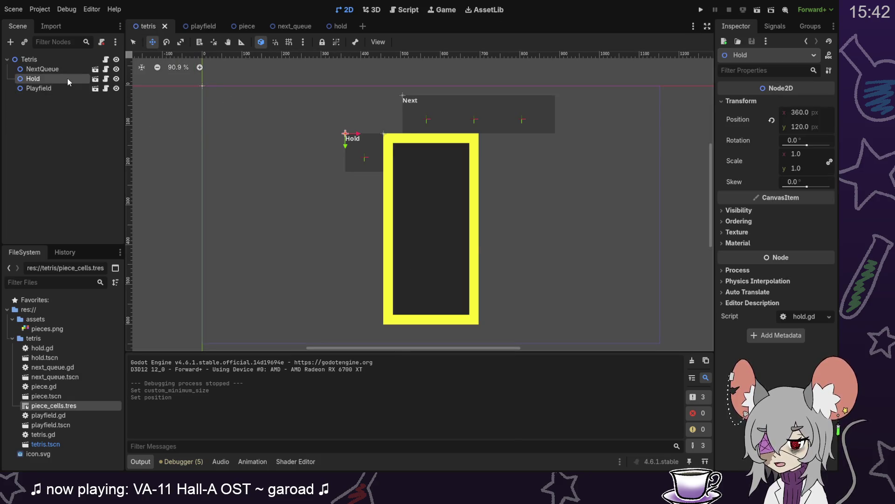
left_click(805, 111)
type("310")
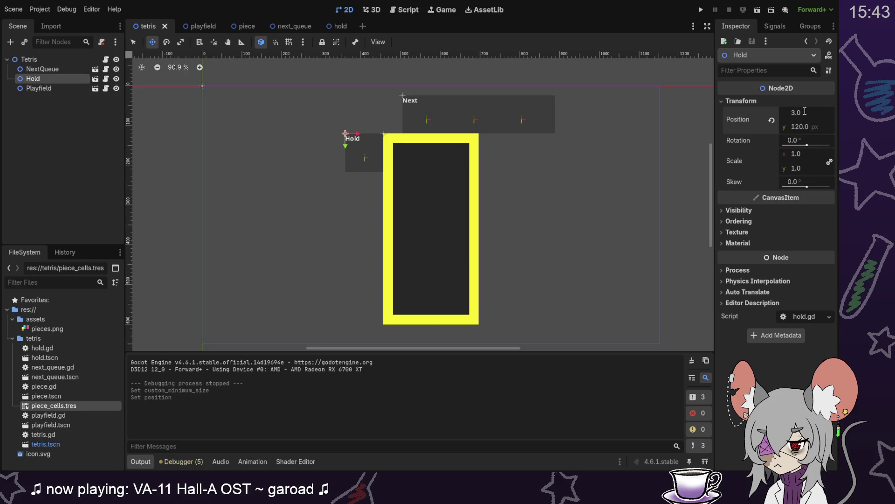
type("36")
key("Return")
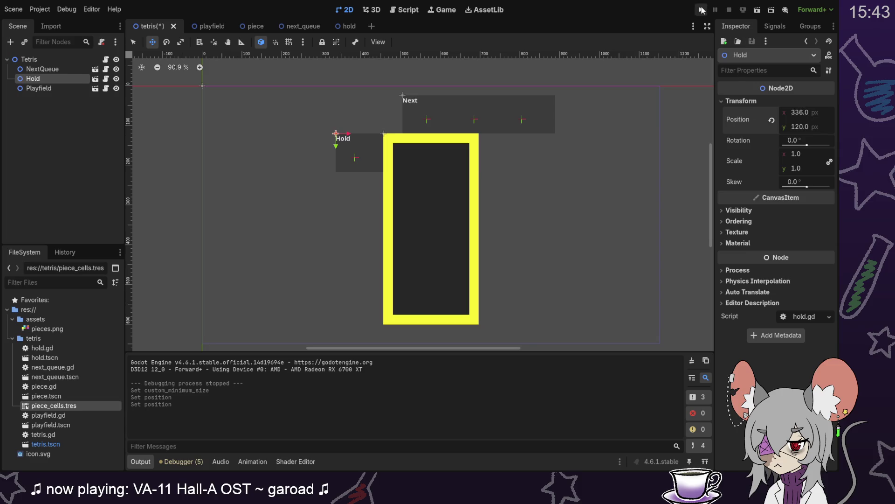
left_click(701, 10)
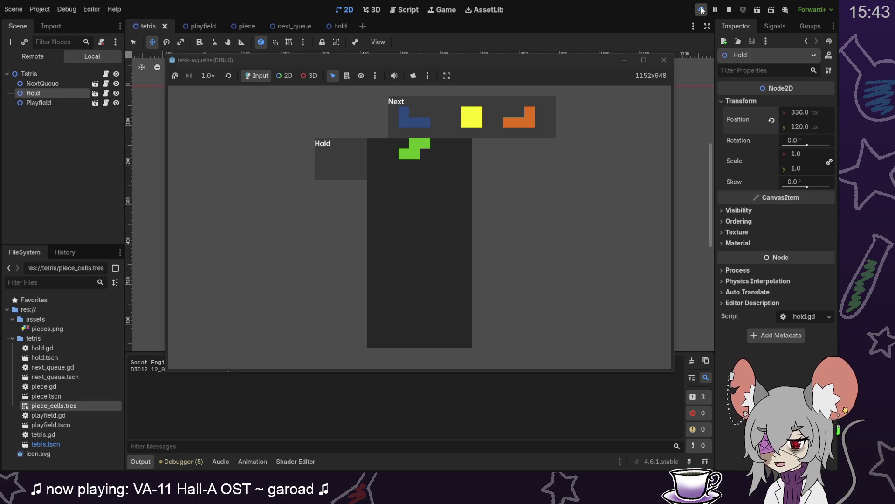
key("Down")
key("c")
key("Up")
key("z")
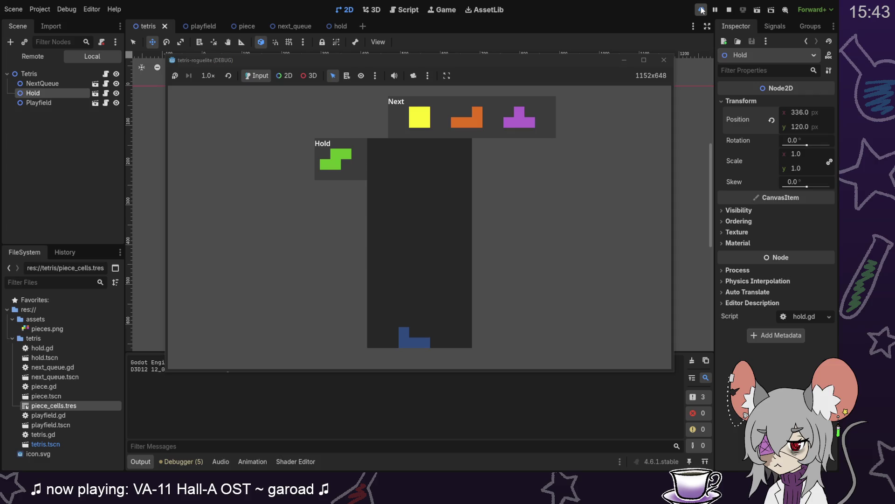
key("Down")
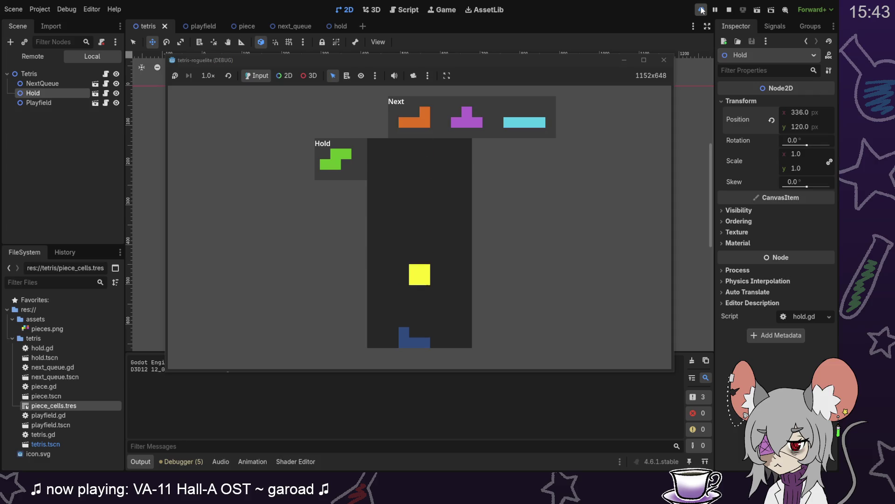
key("c")
key("Left")
key("Down")
key("Up")
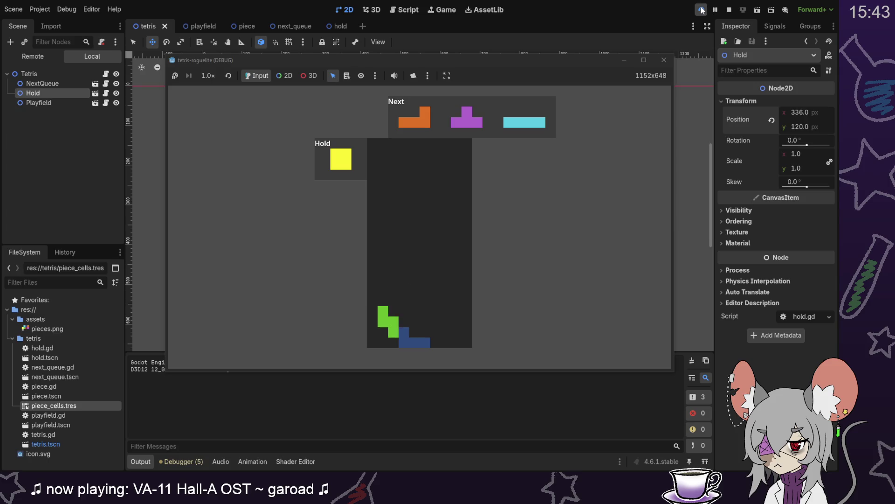
key("Down")
key("Up")
key("Right")
key("Up")
key("Down")
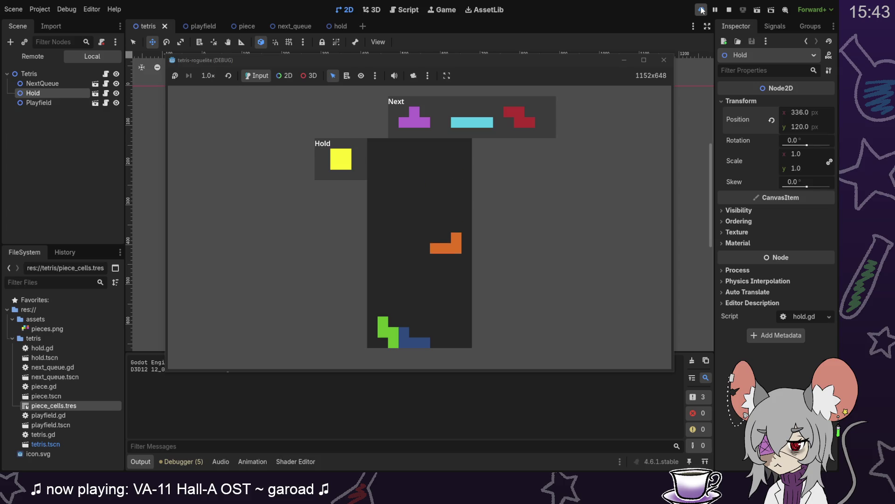
key("Down")
key("c")
key("Down")
key("Right")
key("Right")
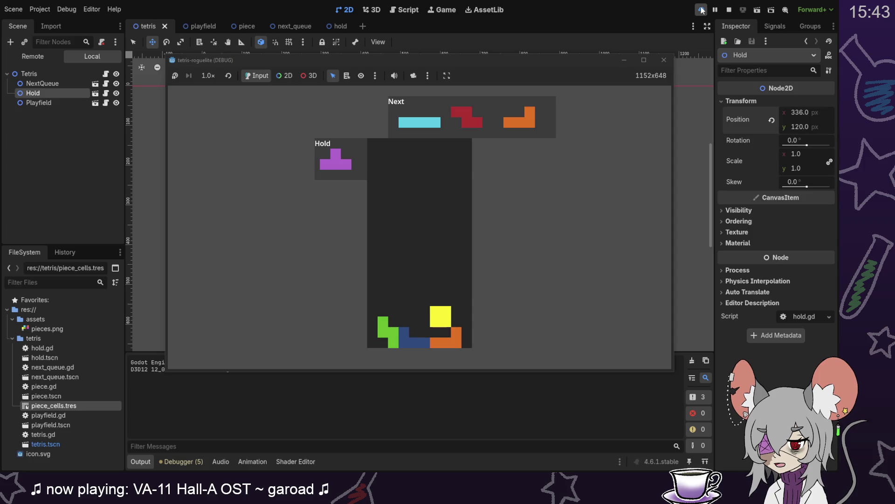
key("Left")
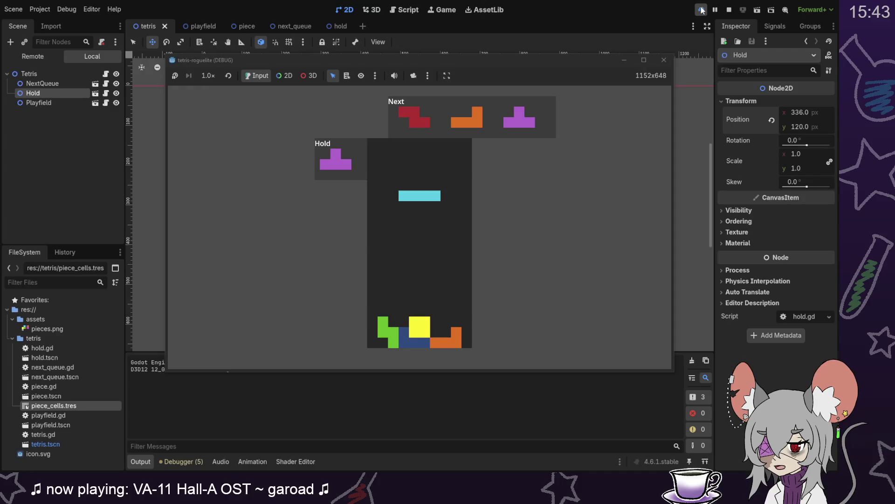
key("c")
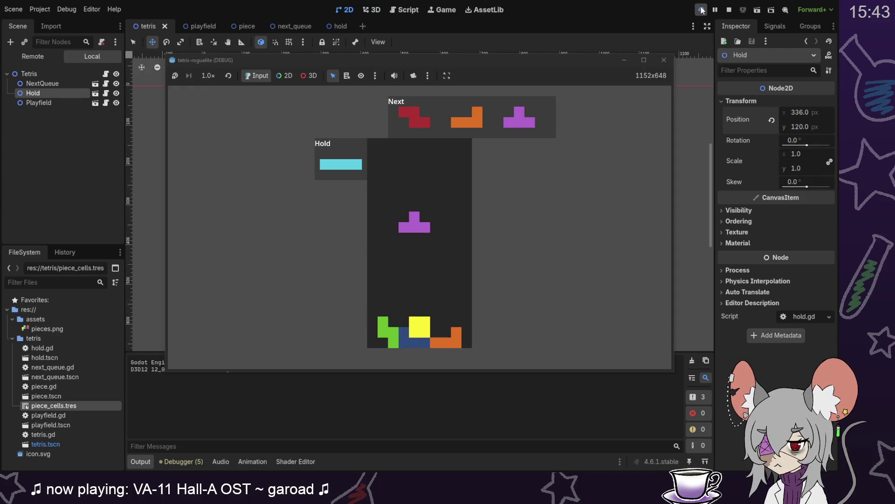
key("Right")
key("Right")
key("Right")
key("Left")
key("Left")
key("Left")
key("Right")
key("Right")
key("Right")
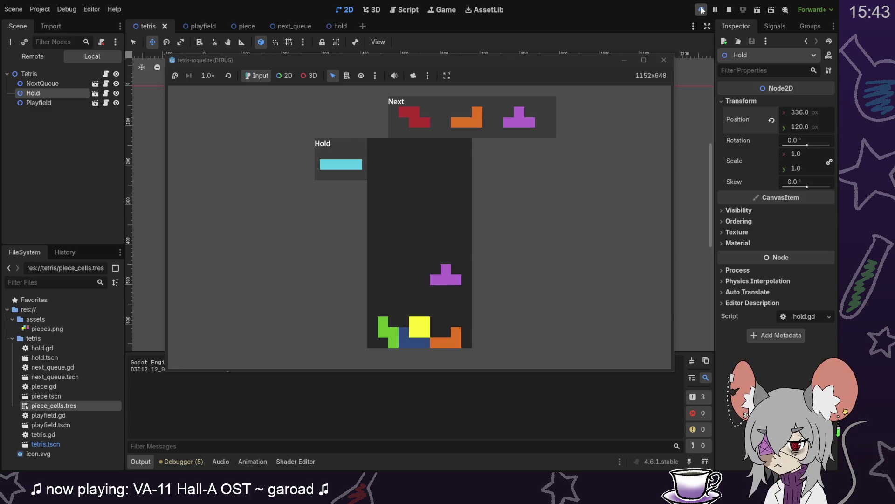
left_click(728, 9)
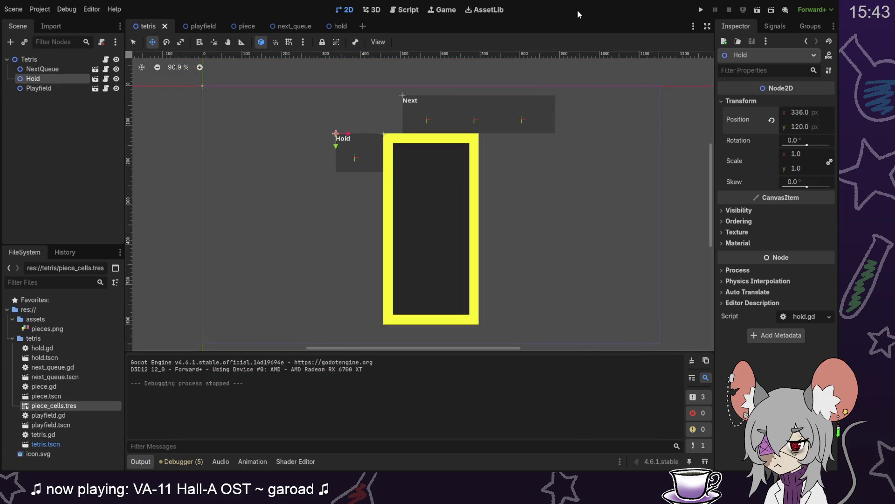
Open piece.gd and find the location declaration on line 94
left_click(405, 11)
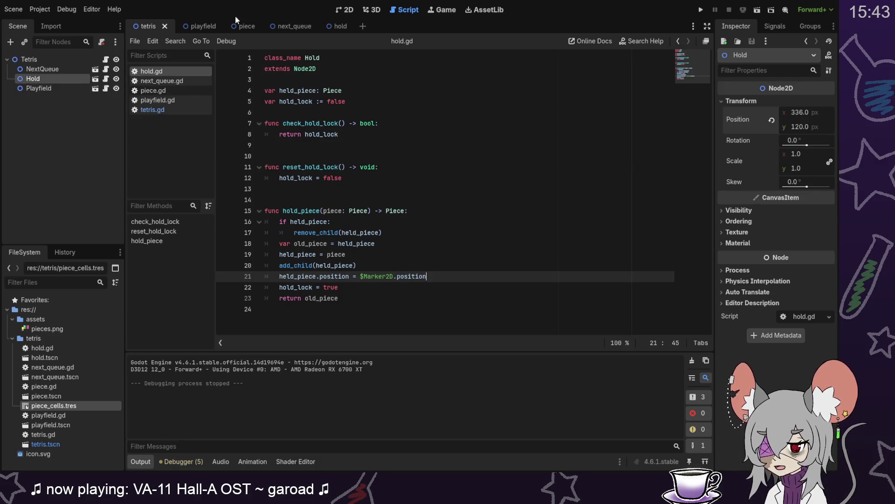
left_click(168, 91)
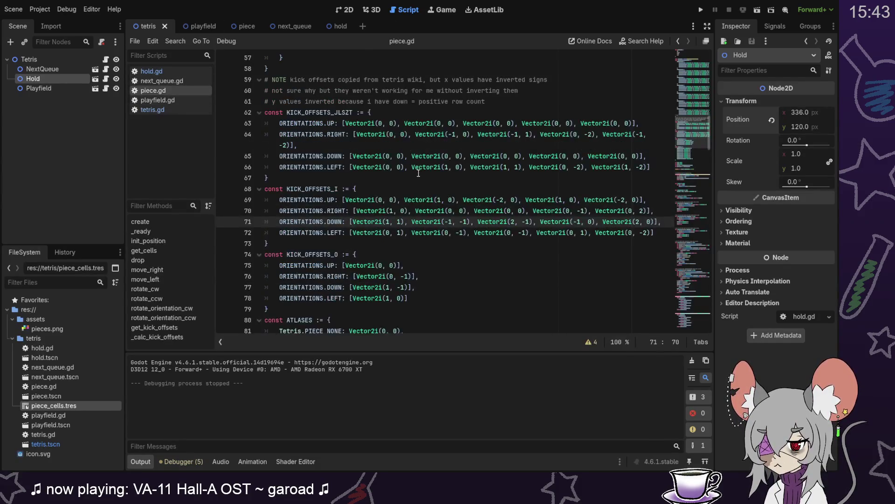
mouse_move(695, 130)
left_mouse_down()
mouse_move(688, 61)
mouse_move(687, 177)
left_mouse_up()
scroll(473, 204, "up", 2)
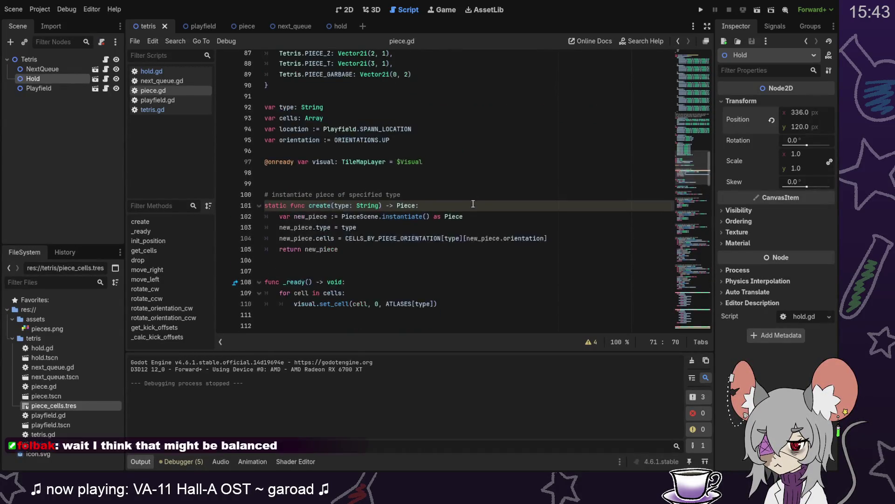
left_click(388, 129)
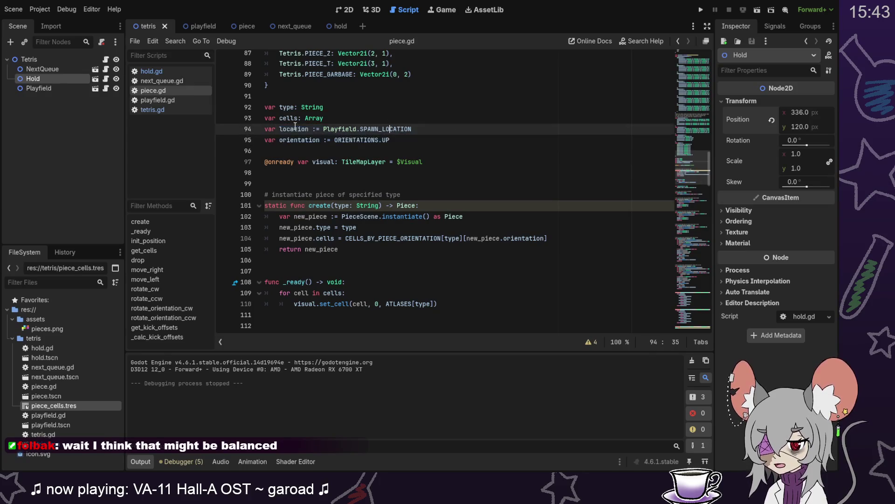
left_click_drag(282, 128, 443, 129)
left_click(444, 129)
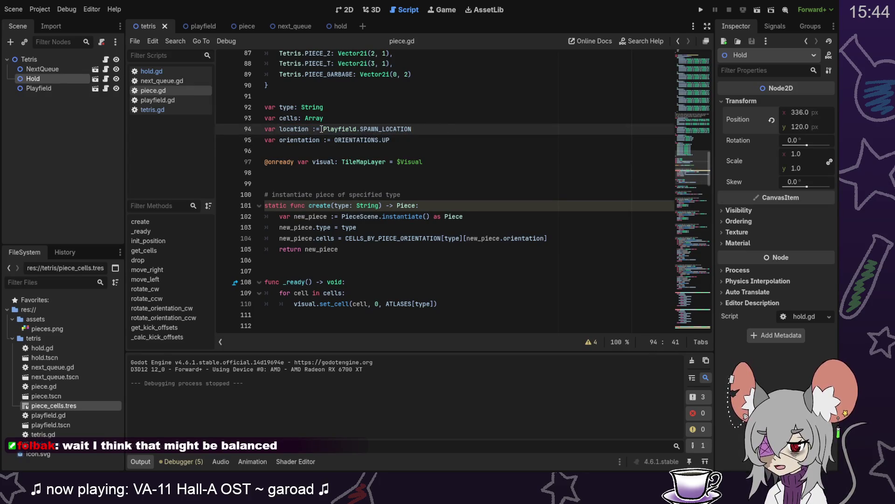
left_click_drag(279, 129, 414, 129)
key("ctrl+c")
left_click(415, 129)
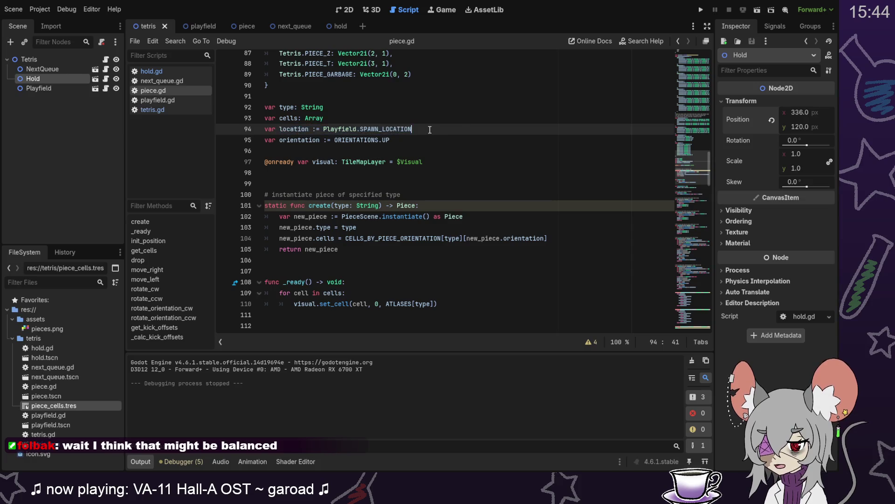
scroll(431, 149, "down", 3)
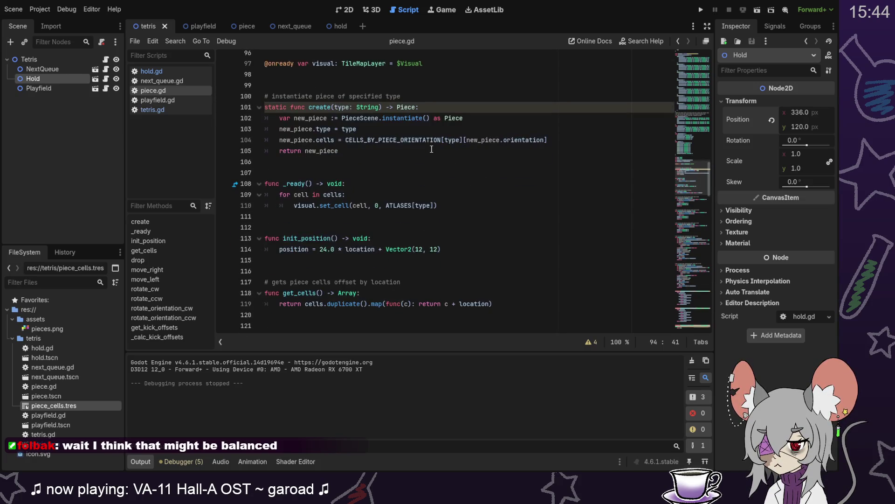
scroll(431, 149, "up", 1)
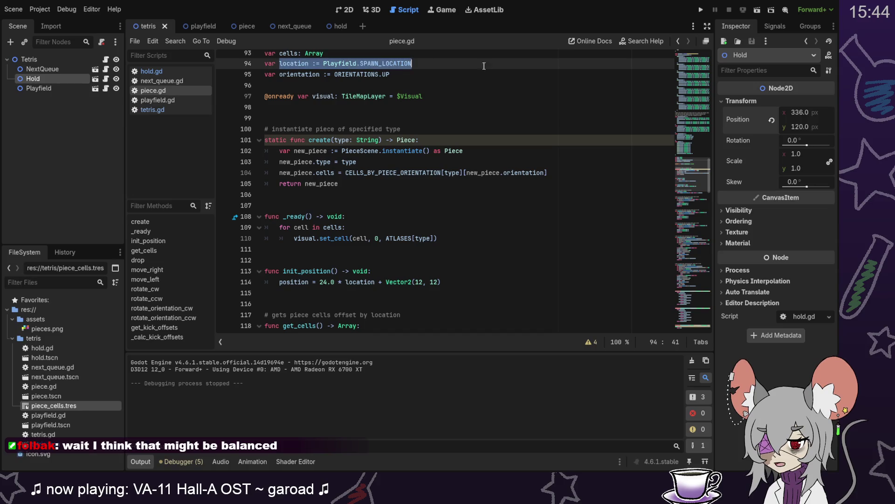
Paste the location = Playfield.SPAWN_LOCATION assignment into init_position
left_click(420, 273)
key("Return")
key("ctrl+v")
key("BackSpace")
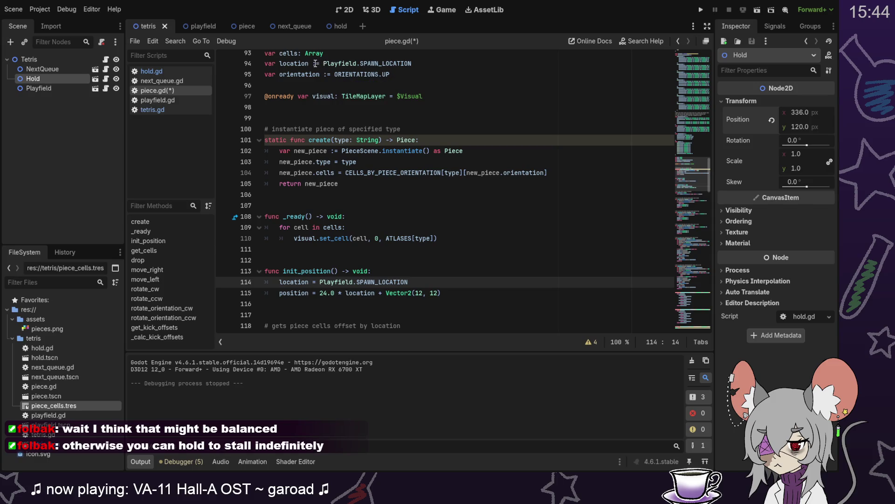
Change line 94 to 'var location: Vector2i' and save piece.gd
left_click(317, 64)
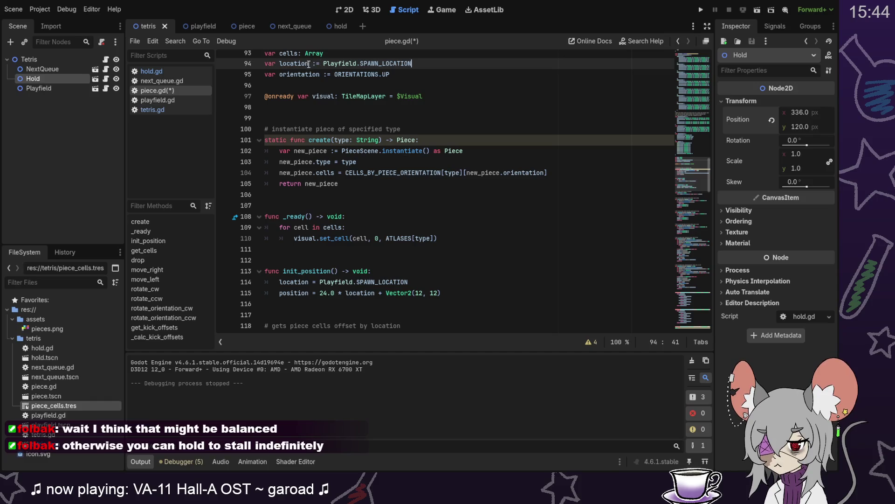
left_click_drag(309, 63, 494, 65)
type(": Ve")
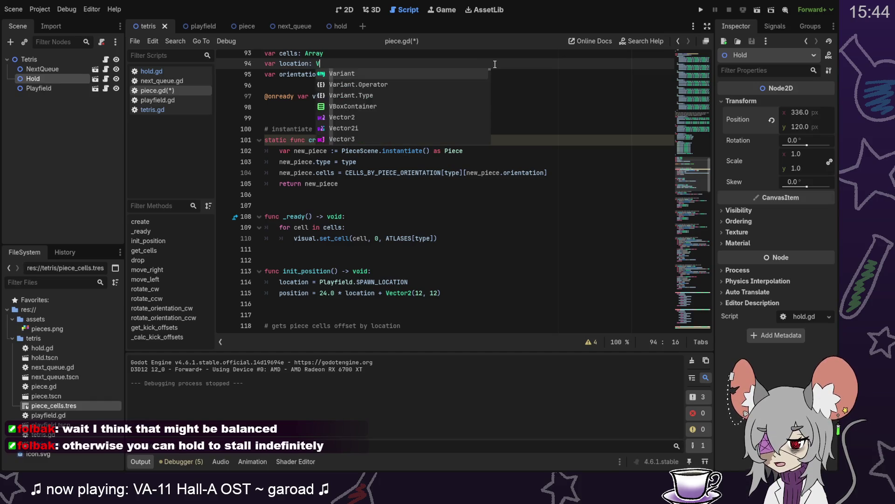
key("Down")
key("Return")
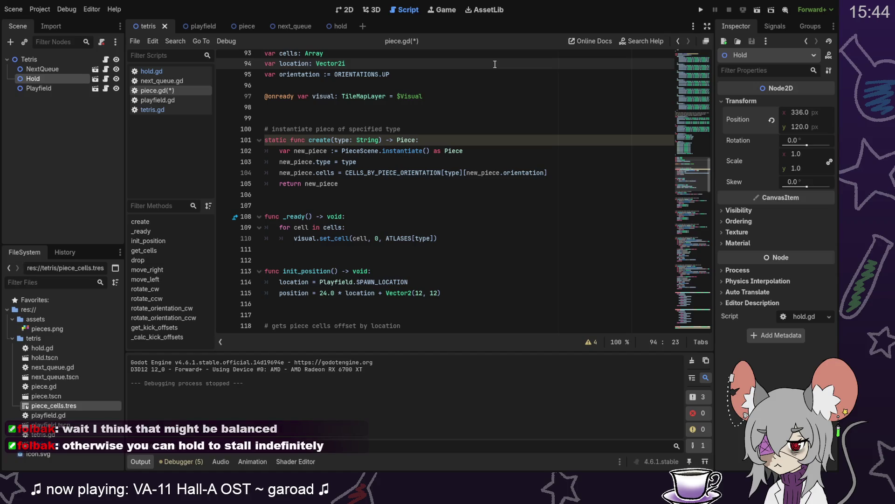
key("ctrl+s")
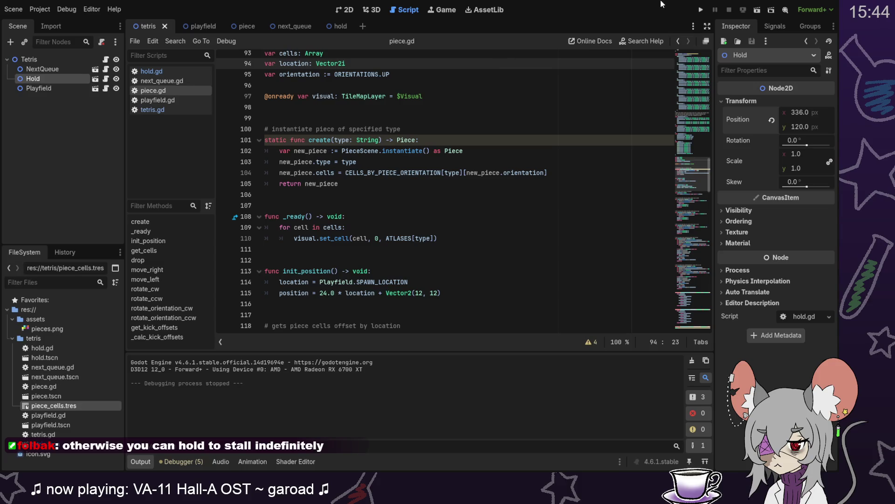
left_click(701, 10)
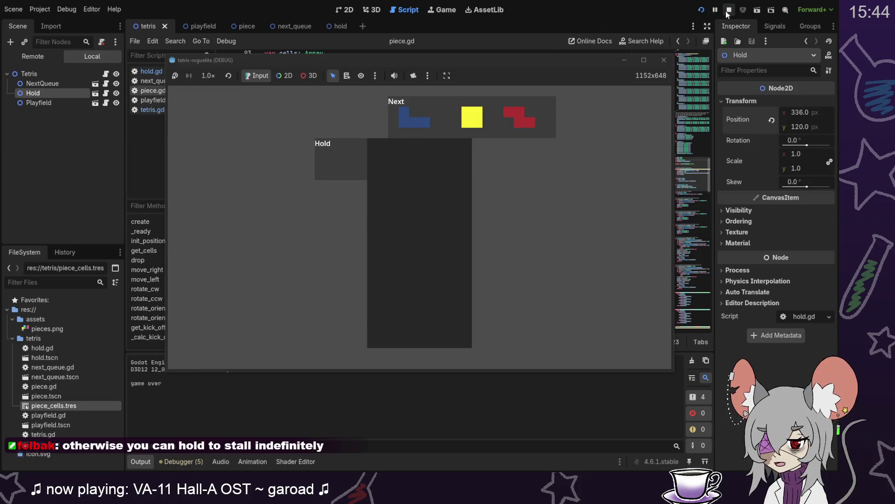
left_click(664, 60)
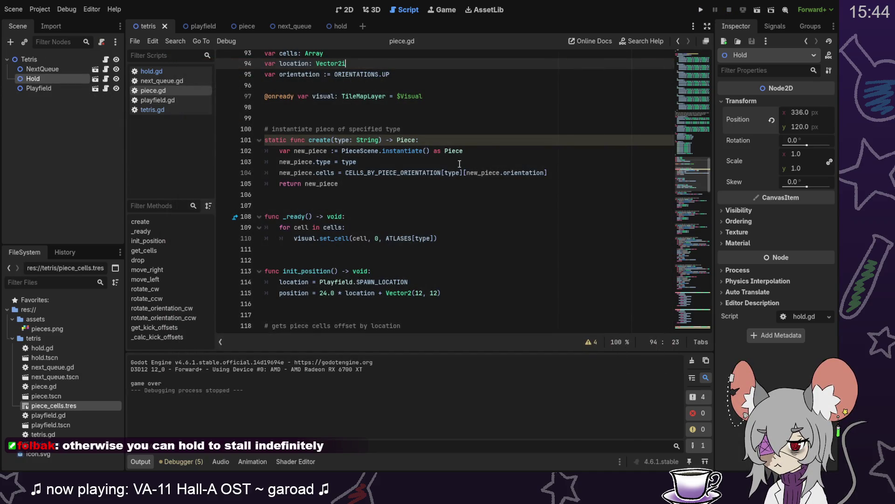
mouse_move(381, 281)
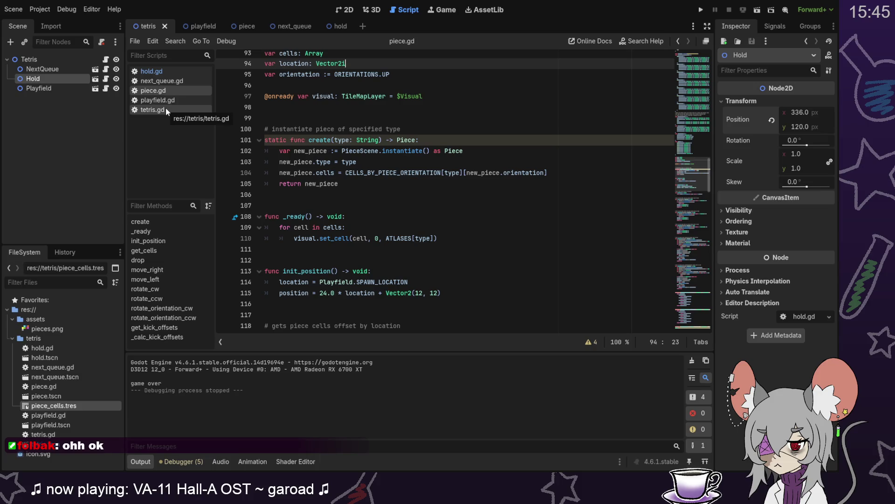
Review the init_position calls in tetris.gd, then test-run the game and stop it
left_click(166, 109)
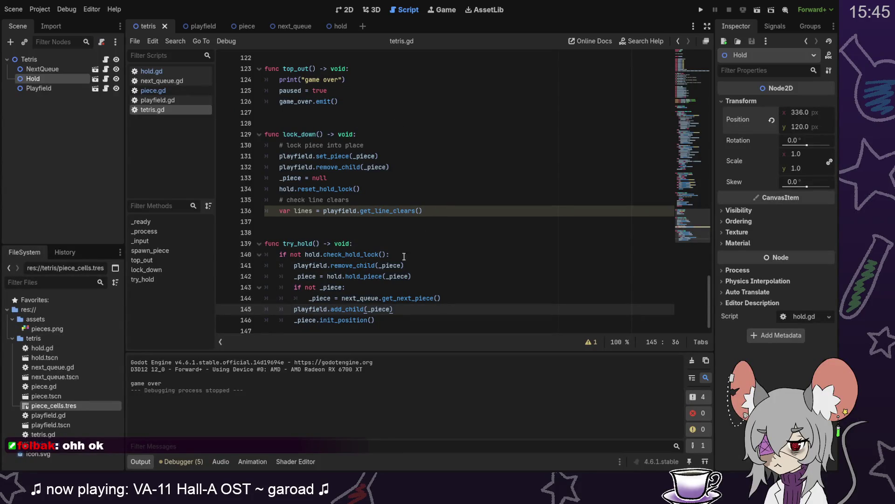
double_click(342, 320)
scroll(452, 227, "up", 4)
scroll(486, 225, "up", 3)
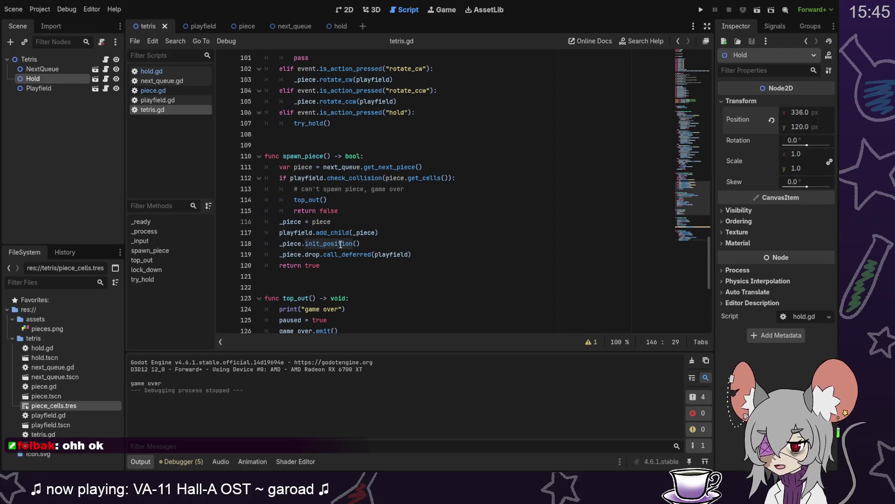
scroll(438, 252, "down", 6)
scroll(438, 252, "down", 1)
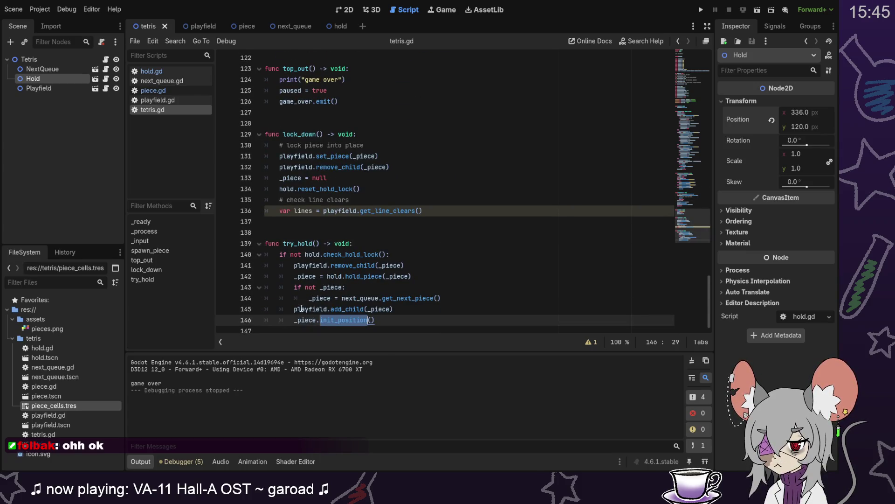
scroll(385, 311, "up", 8)
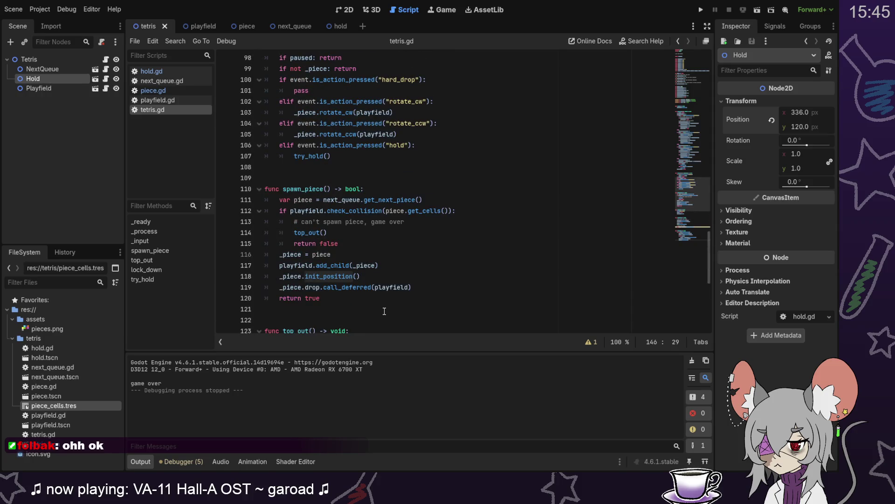
scroll(435, 258, "down", 2)
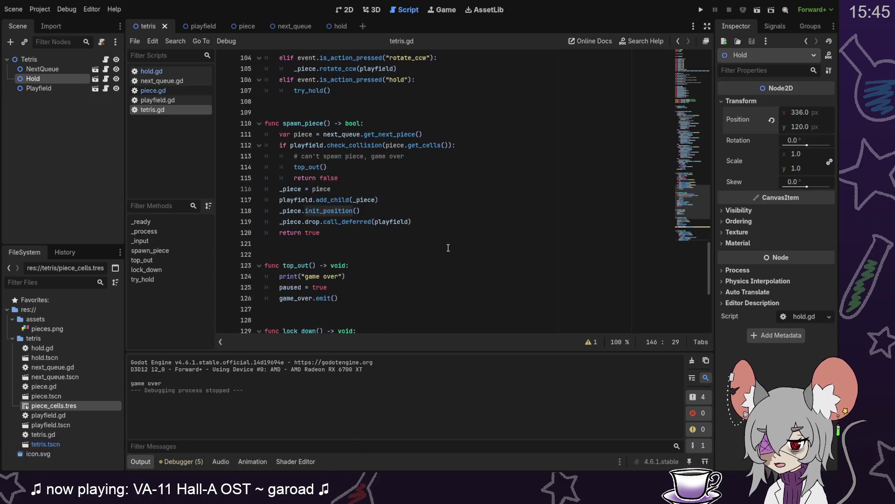
left_click(701, 10)
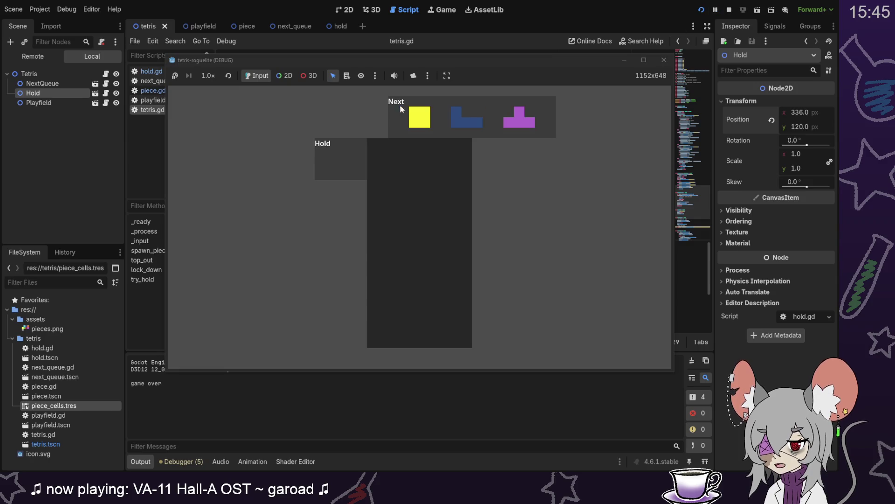
left_click(728, 10)
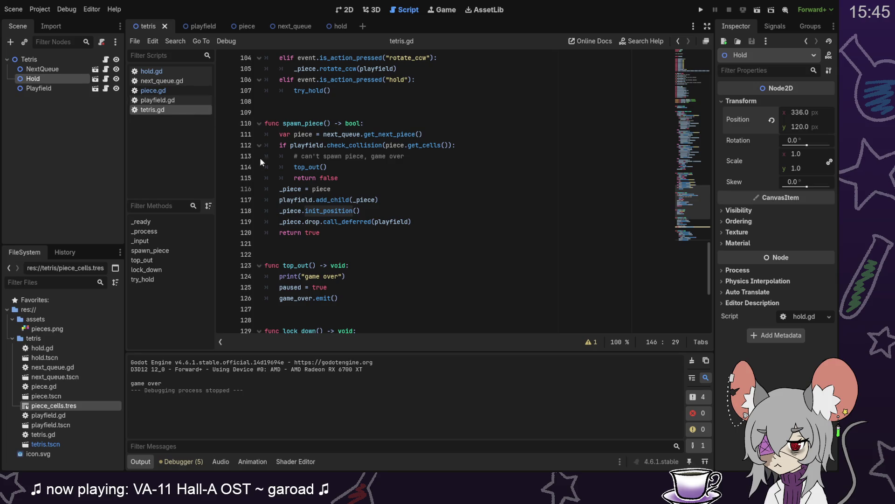
Set a breakpoint on line 118's init_position call and run the game again
left_click(225, 211)
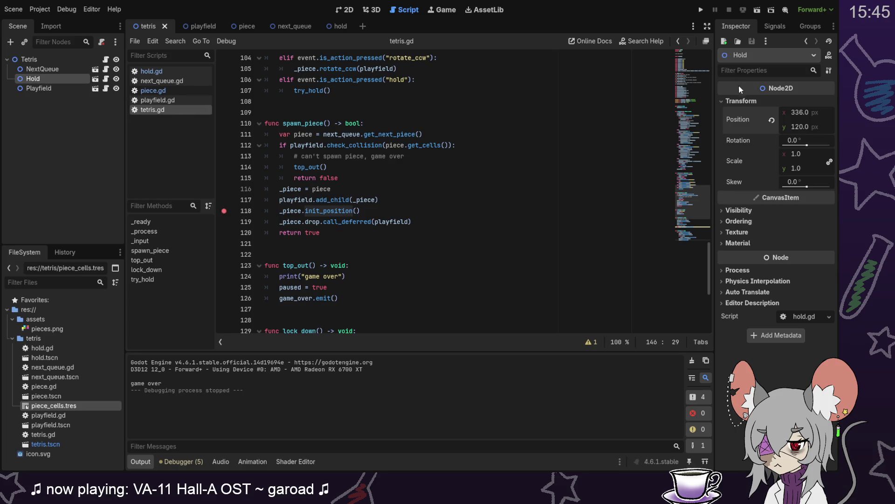
left_click(703, 11)
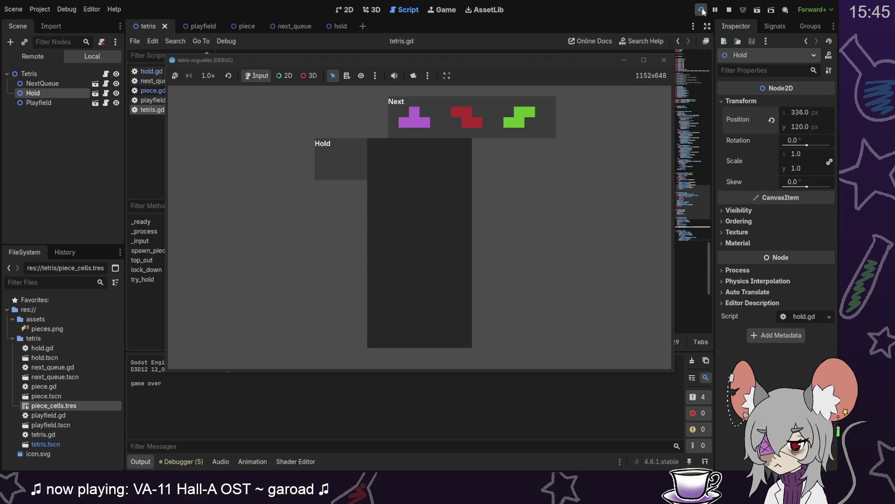
left_click(729, 10)
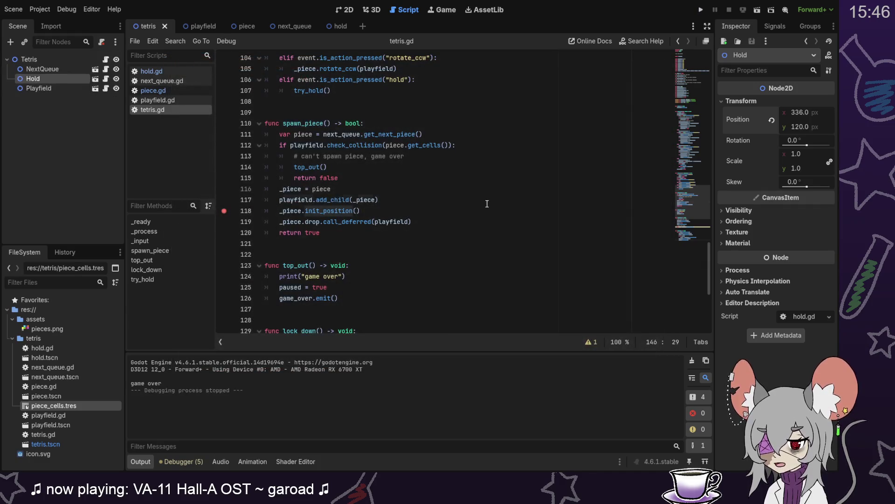
Restore next_queue.get_next_piece() on line 144, save, and clear the line 118 breakpoint
key("Up")
key("Up")
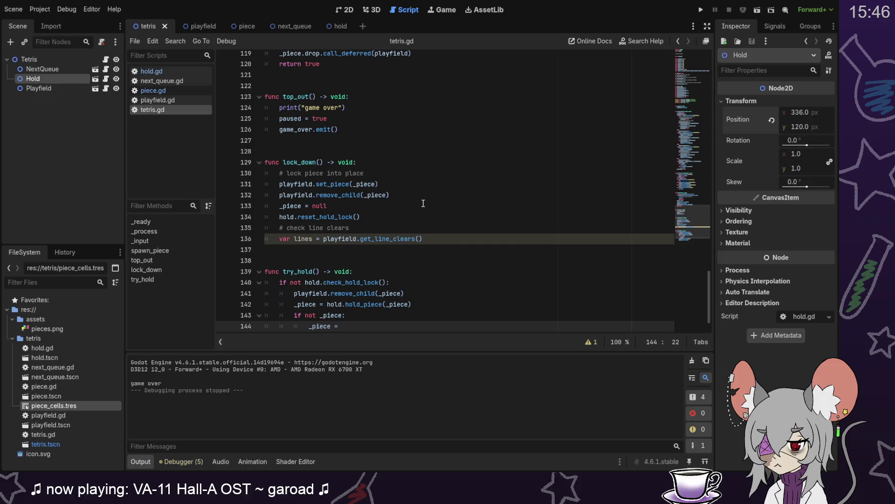
type("next_queue.get_next_piece()")
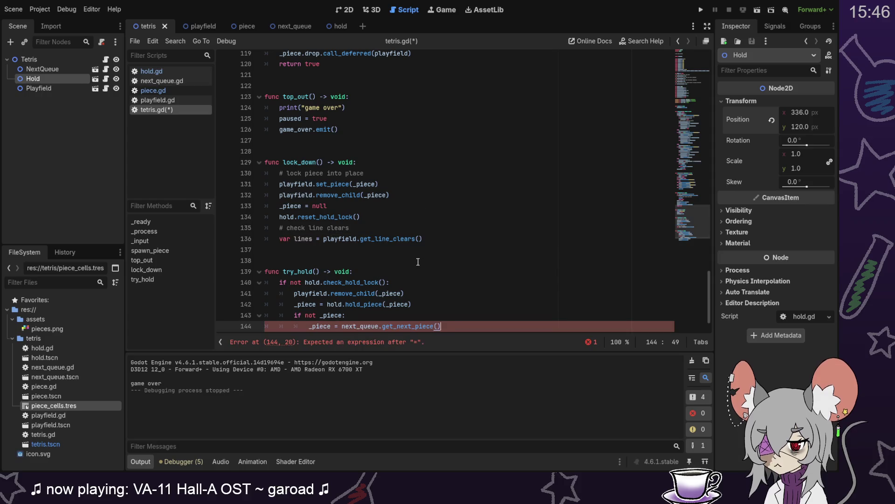
key("ctrl+s")
scroll(234, 240, "up", 6)
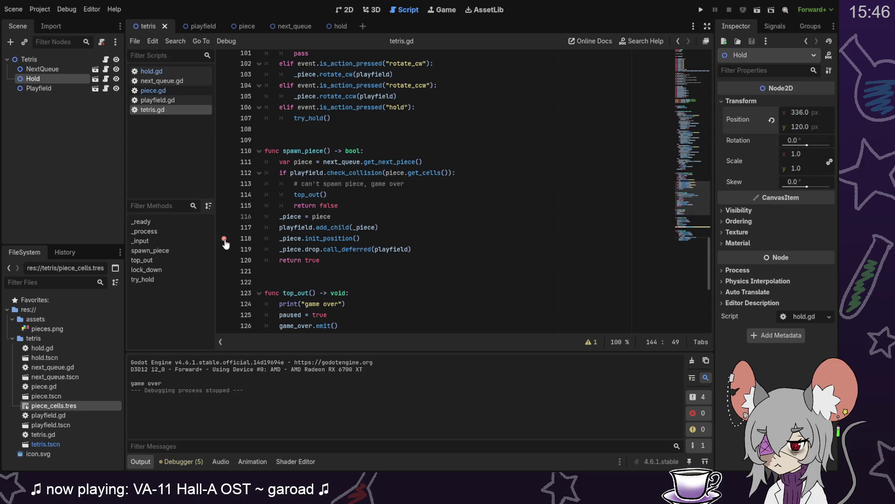
left_click_drag(290, 172, 451, 173)
left_click(461, 238)
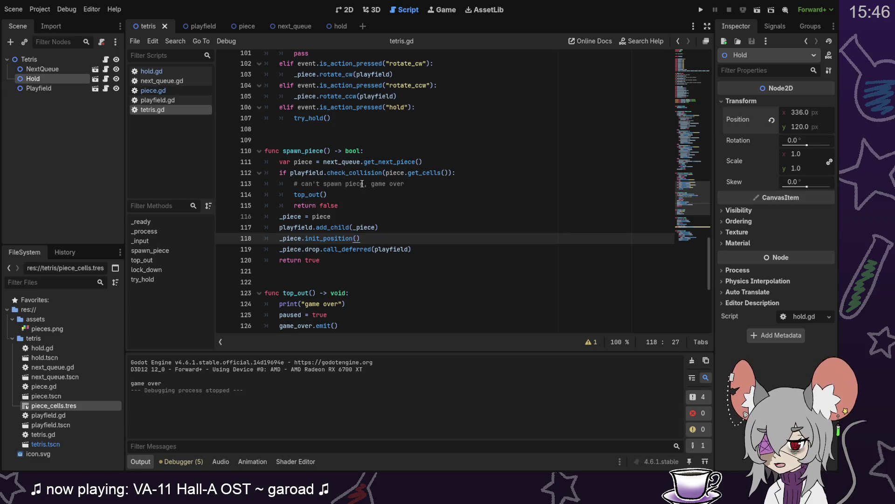
Start selecting the add_child and init_position lines in spawn_piece
scroll(391, 213, "down", 7)
mouse_move(391, 212)
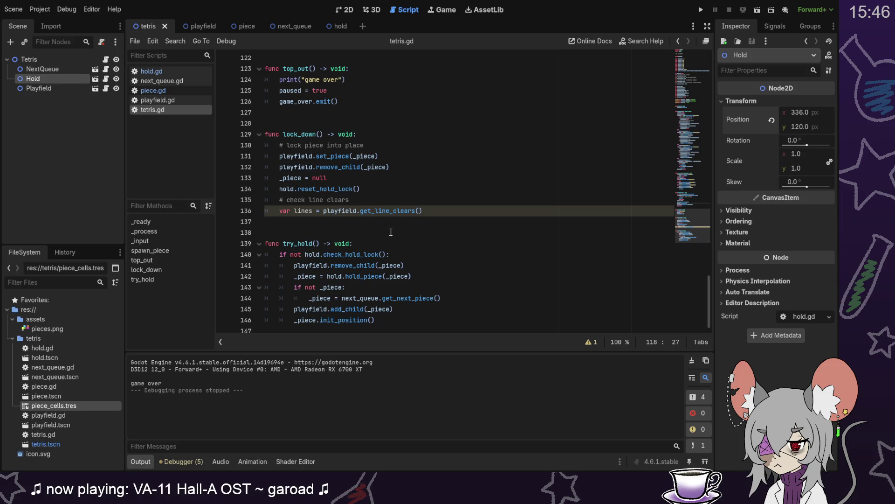
scroll(391, 232, "up", 8)
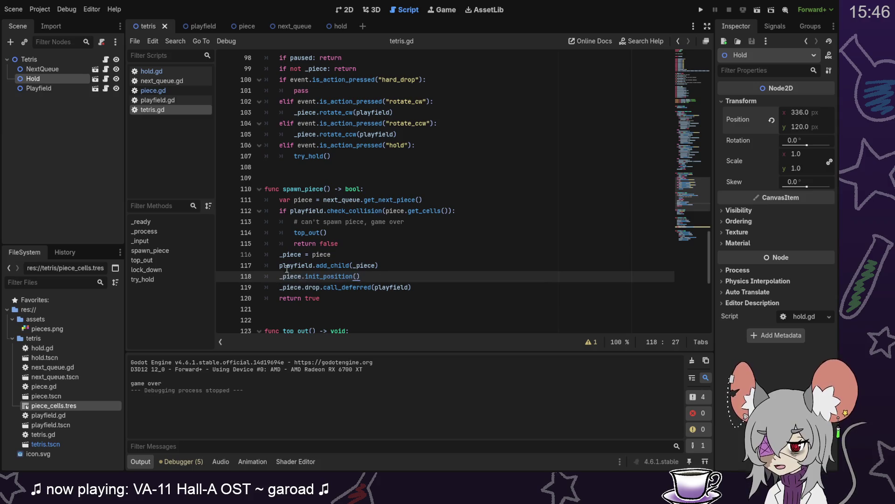
left_click_drag(288, 270, 378, 265)
left_click(397, 262)
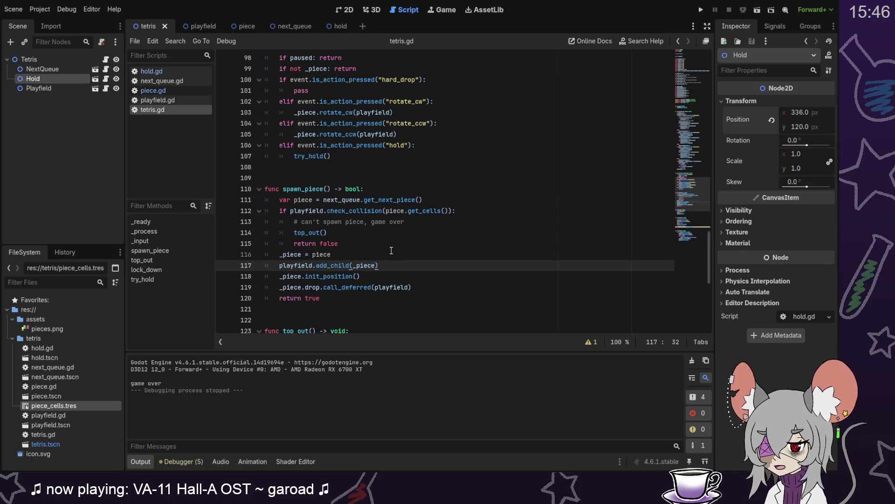
triple_click(385, 257)
Move the add_child and init_position lines below the next-piece assignment, renaming _piece to piece
left_click_drag(385, 257, 391, 276)
key("ctrl+x")
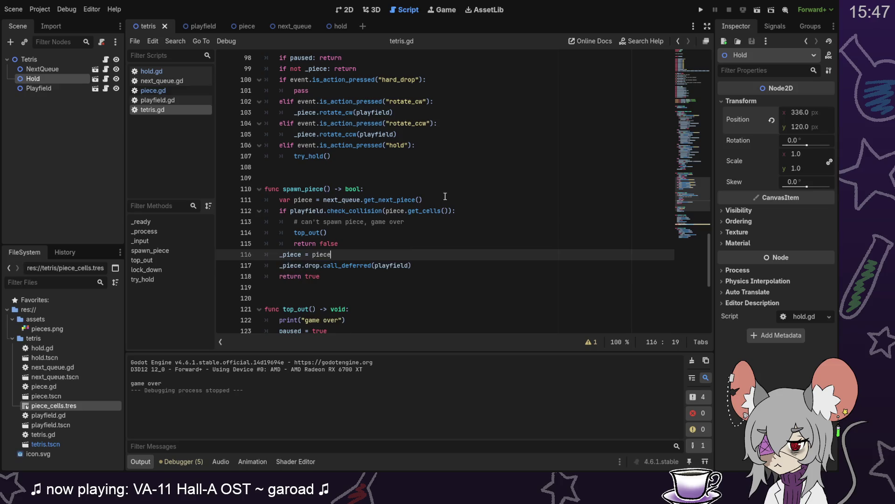
left_click(445, 199)
key("ctrl+v")
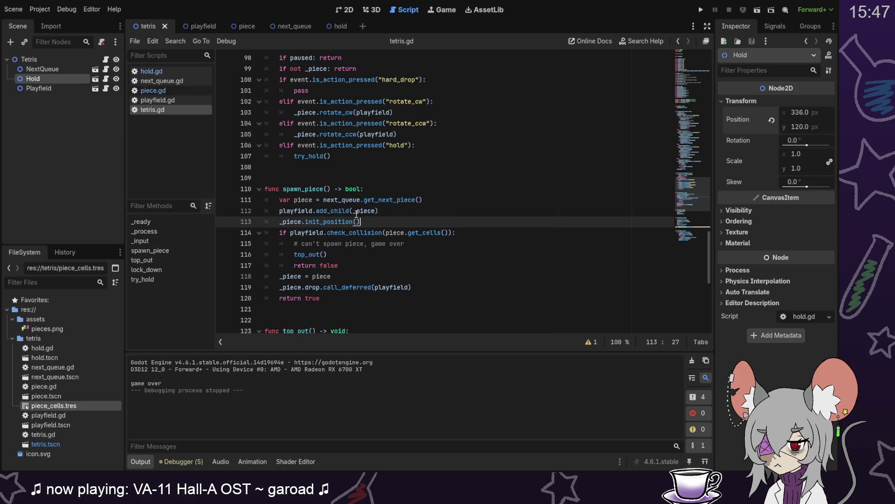
left_click(357, 211)
key("BackSpace")
key("Down")
key("Home")
key("Delete")
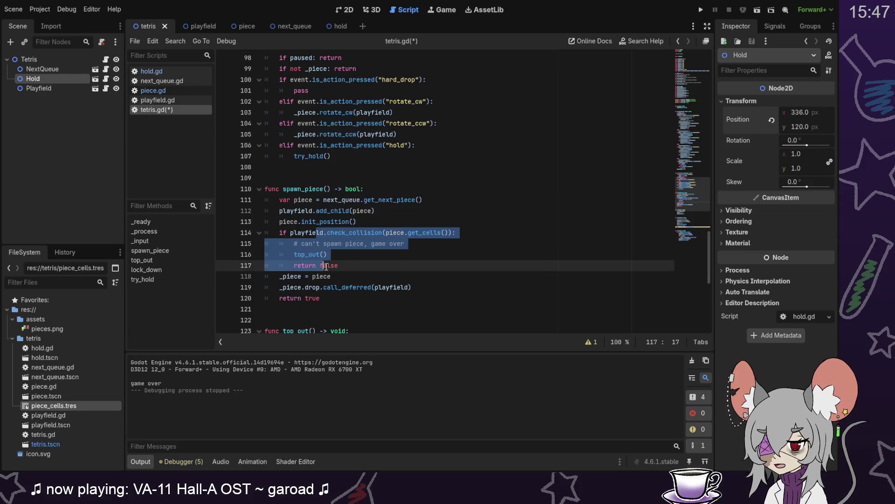
Run the game to test piece spawning
left_click_drag(342, 232, 343, 273)
left_click(348, 266)
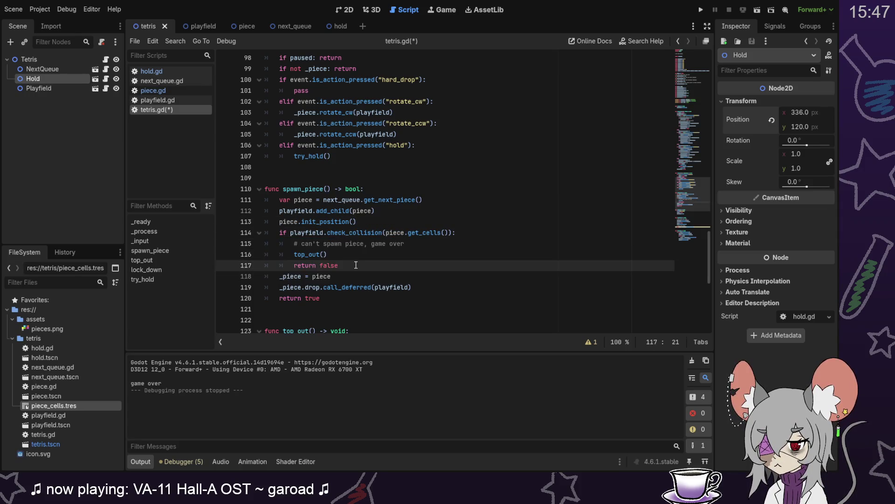
left_click(700, 10)
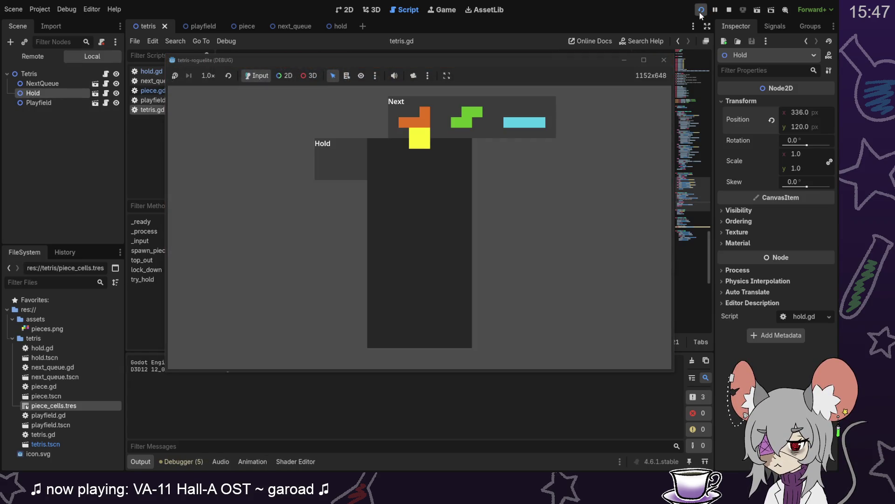
Hold the yellow piece, soft-drop the orange, swap yellow back, move it, hold the cyan I, then stop
key("c")
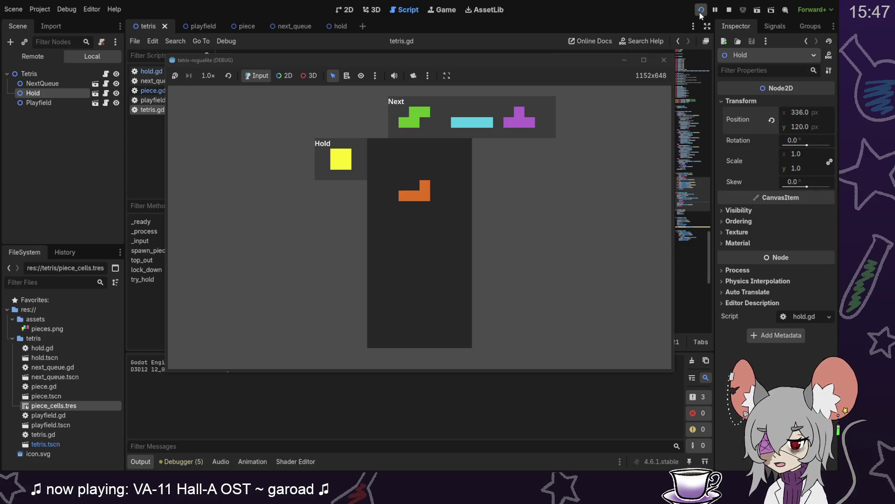
key("Down")
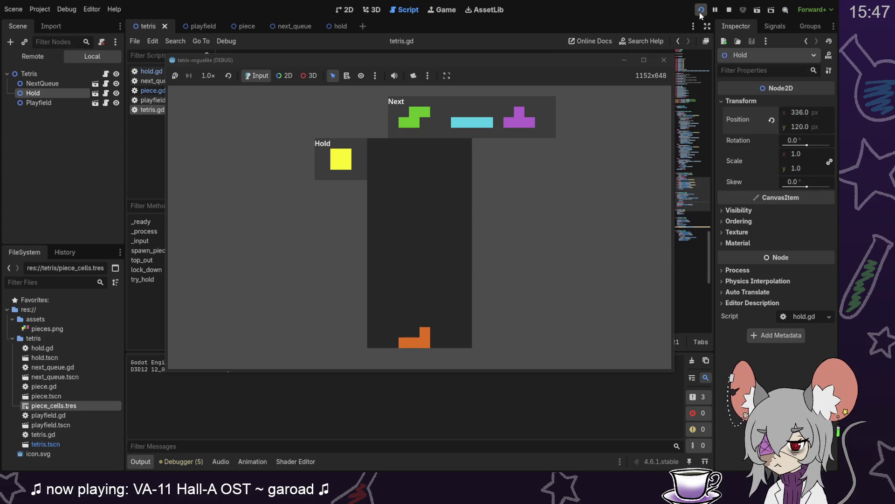
key("c")
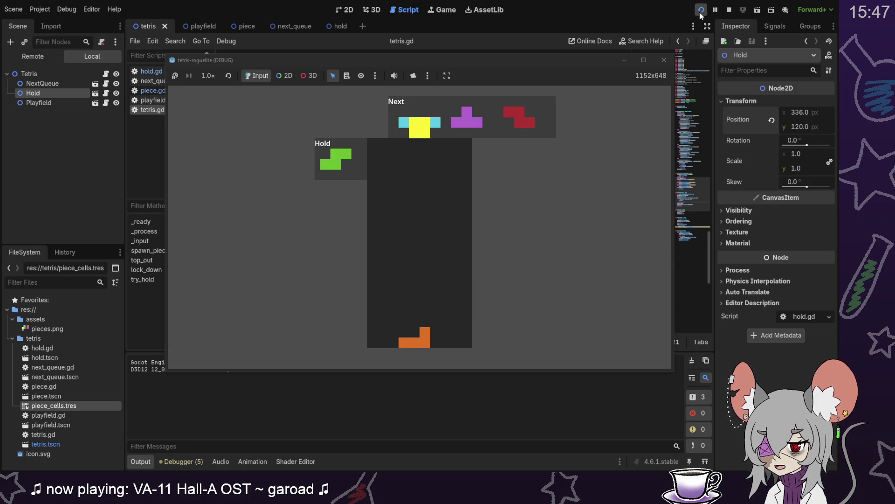
key("Down")
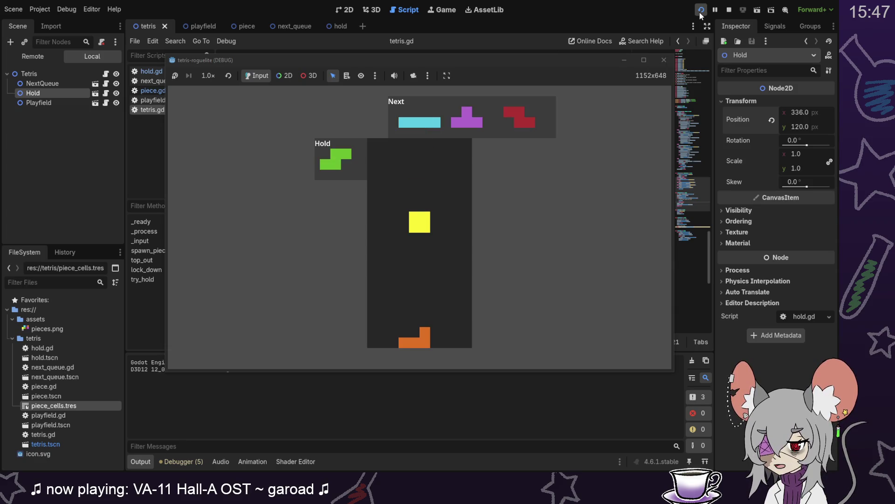
key("Right")
key("Right")
key("Left")
key("Left")
key("Left")
key("Left")
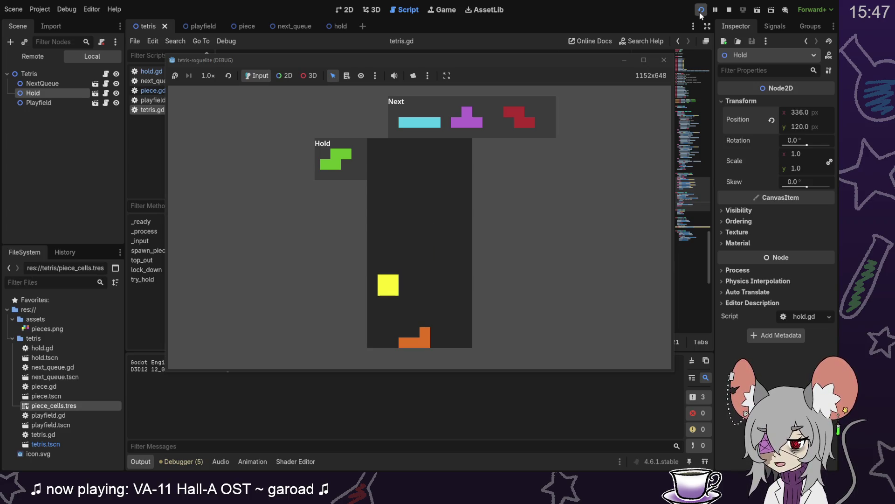
key("Down")
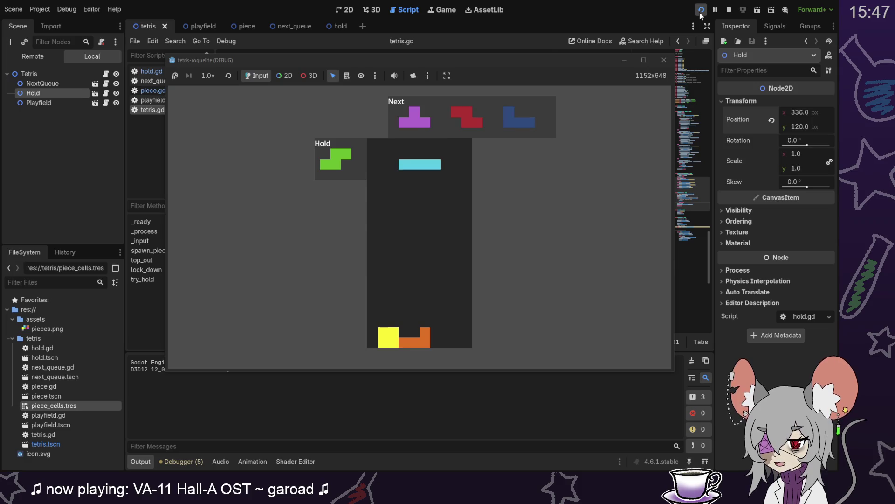
key("c")
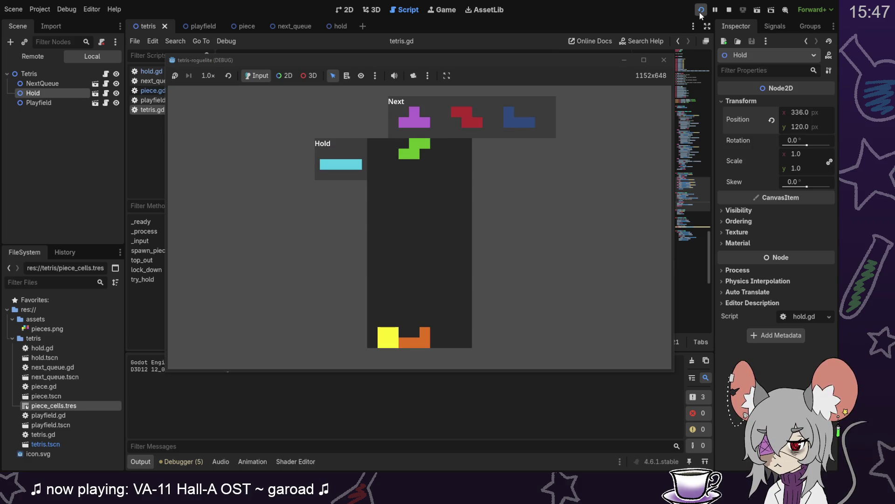
left_click(730, 10)
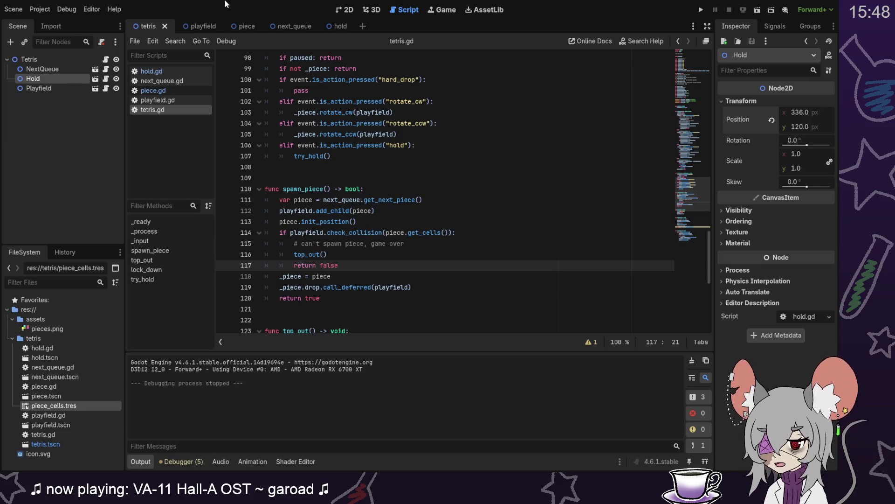
Cycle through the playfield, piece and next_queue scenes, then show the tetris scene in 2D
left_click(204, 29)
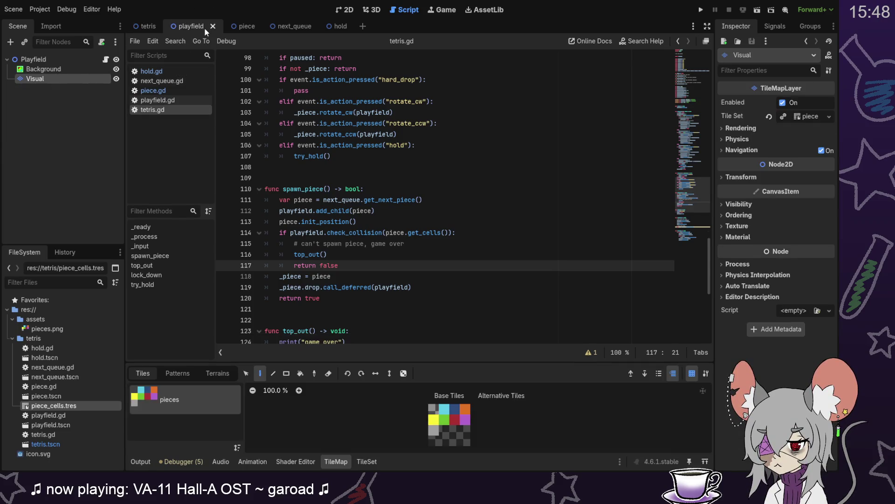
left_click(239, 29)
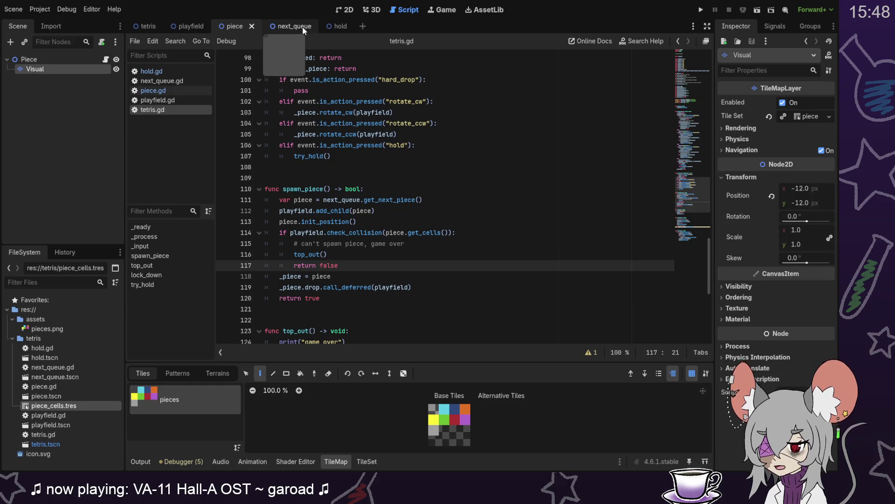
left_click(282, 27)
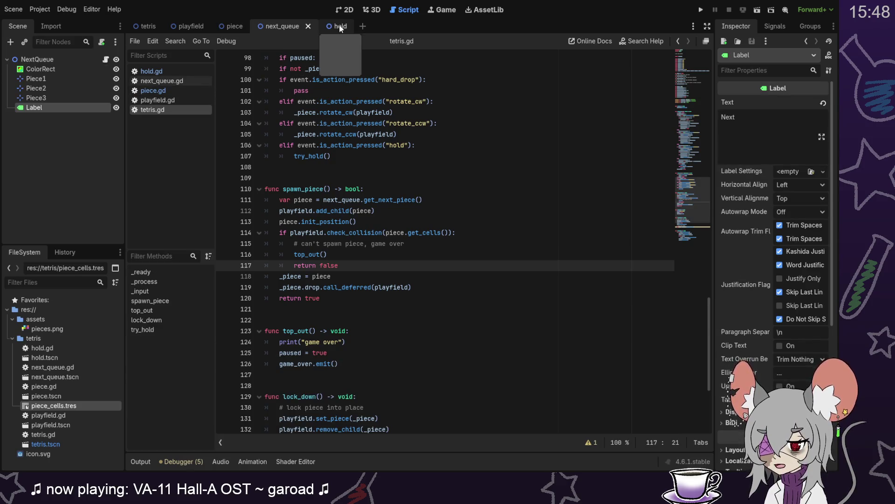
left_click(146, 28)
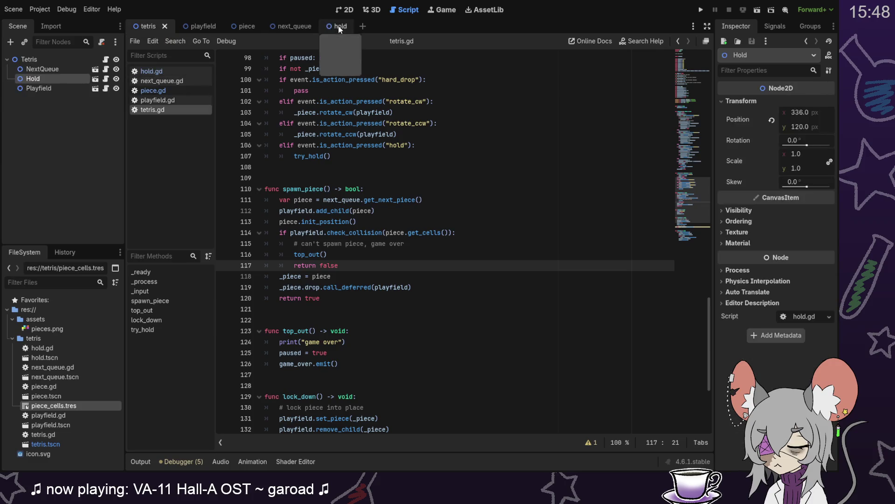
left_click(344, 10)
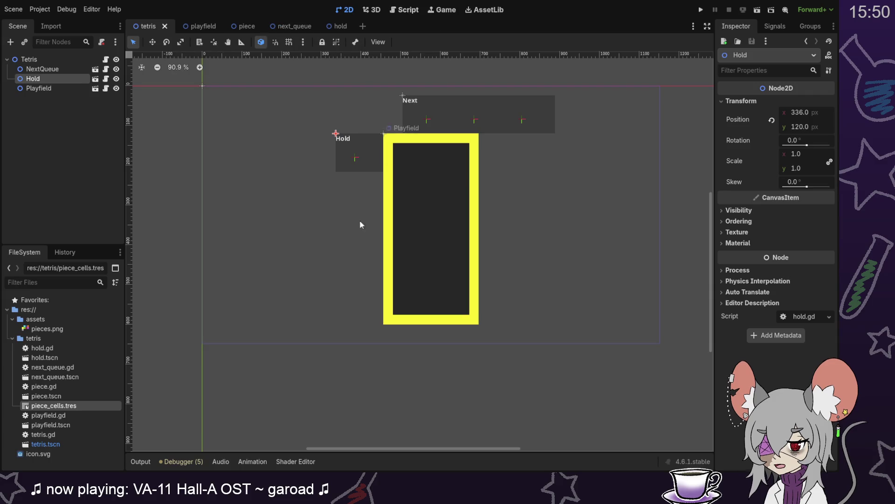
Select the Tetris root node and add a Label child node under it
left_click(40, 182)
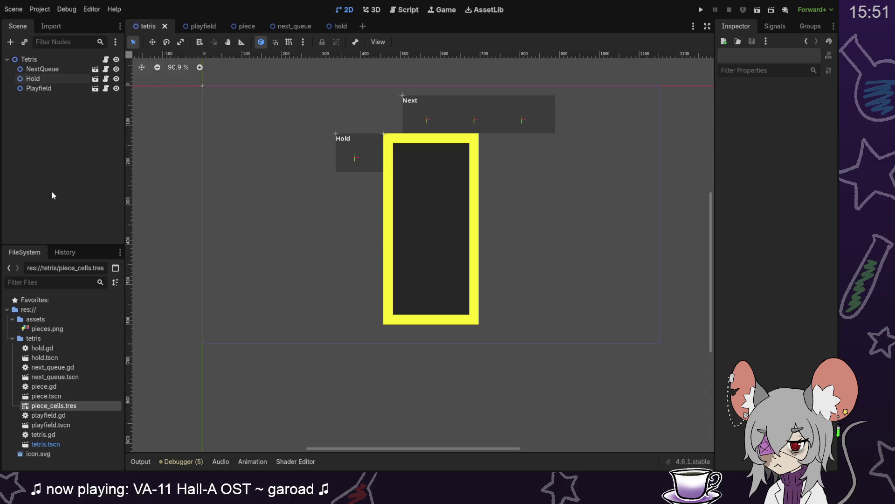
left_click(37, 59)
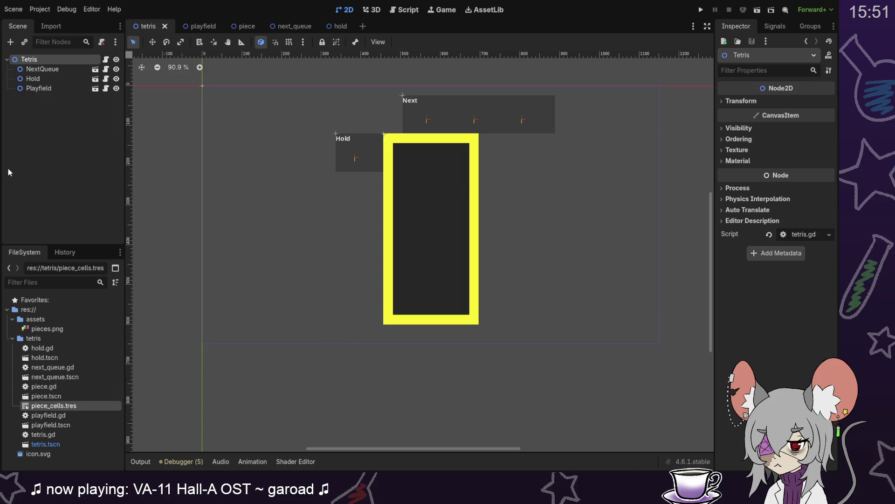
left_click(10, 43)
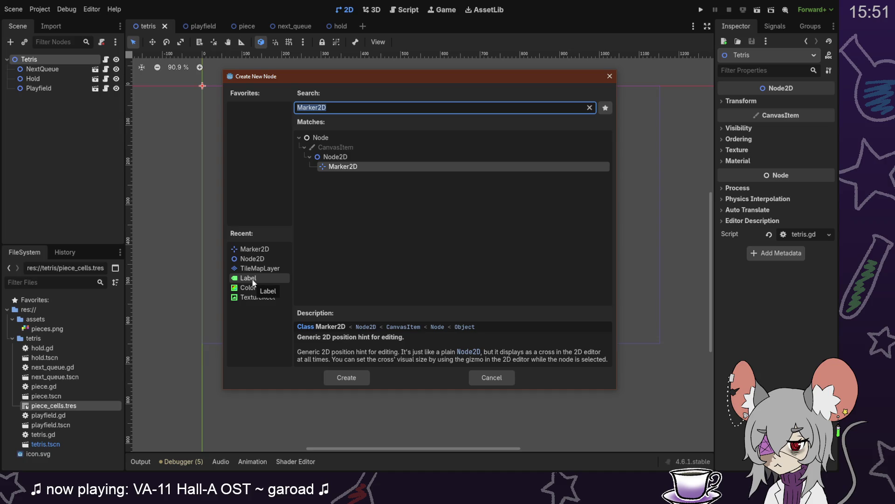
double_click(253, 279)
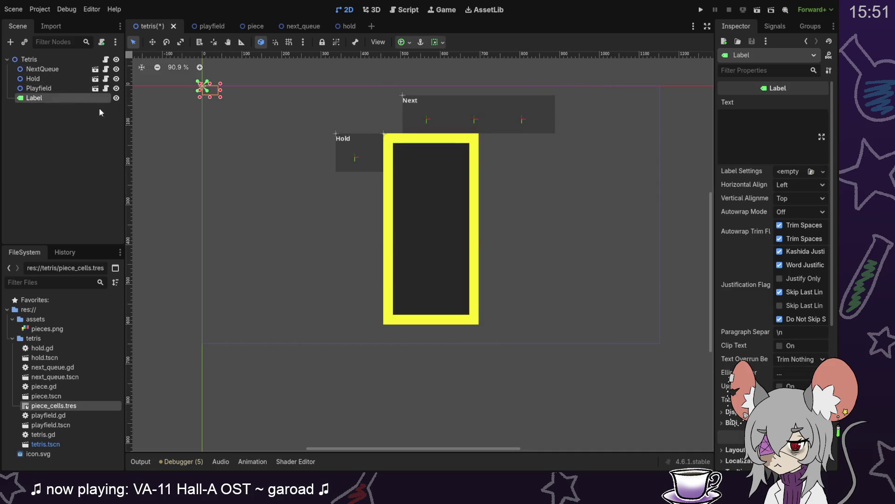
Set the new label's text to 'Score' and rename the node ScoreLabel
left_click(757, 133)
type("Score")
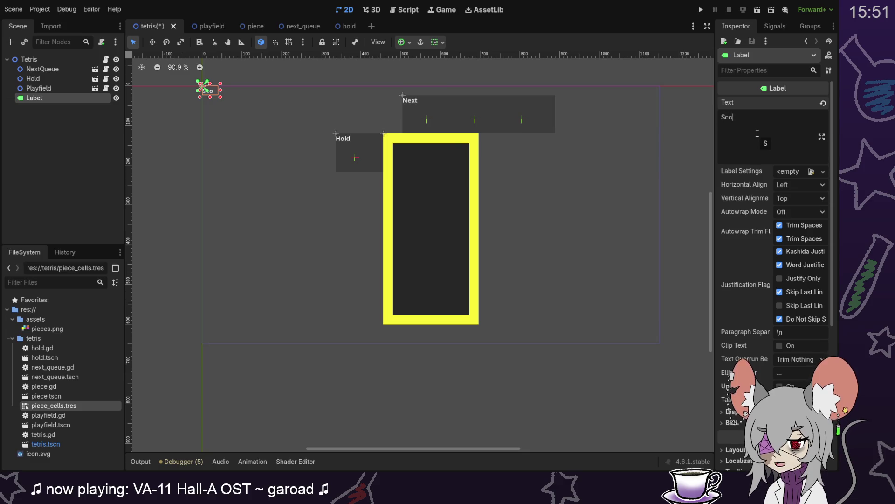
left_click(25, 118)
left_click(35, 98)
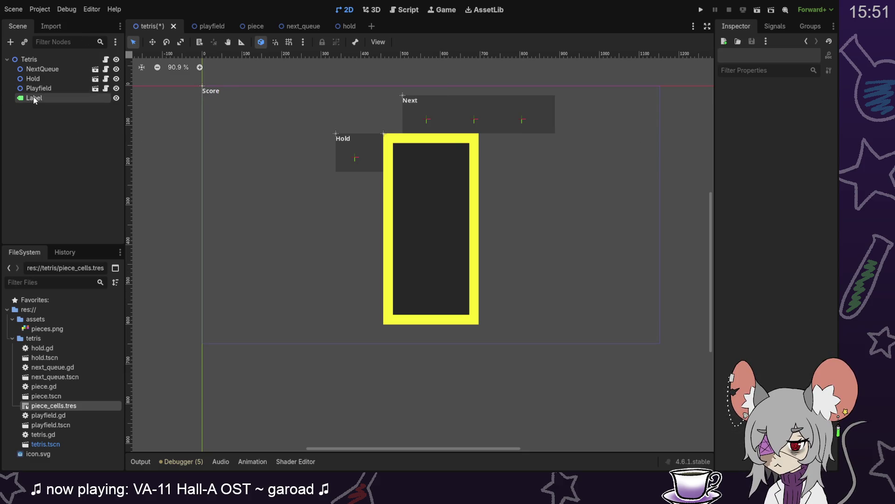
left_click(47, 99)
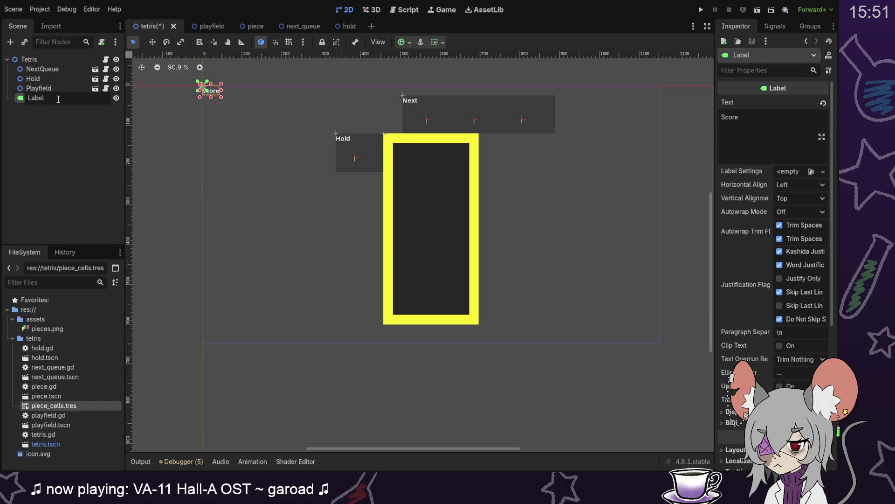
type("Score")
key("Return")
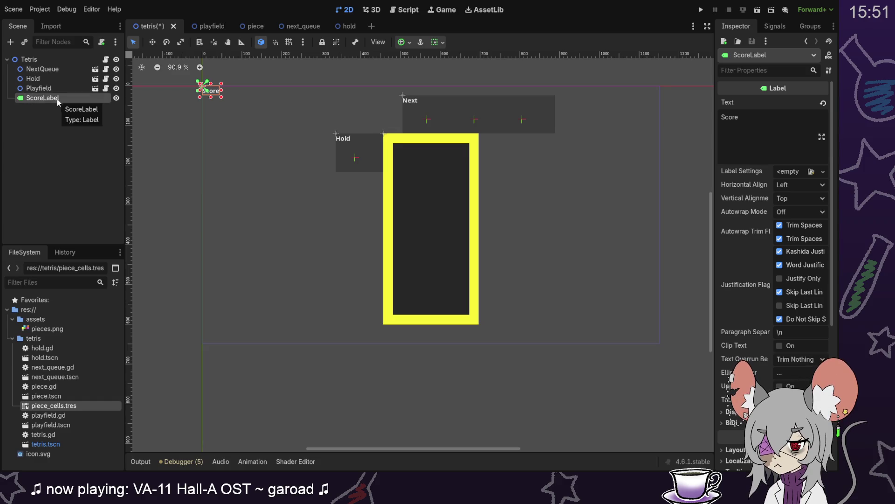
left_click(51, 109)
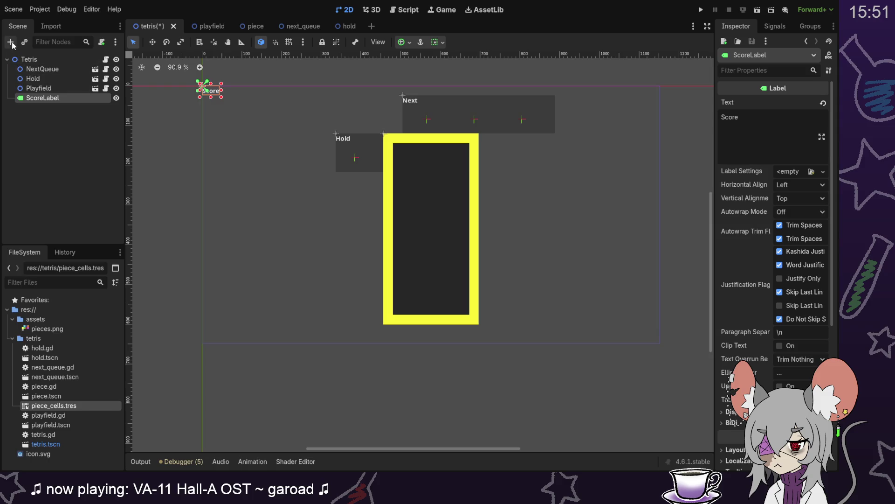
Add a child Label under ScoreLabel and name it Score
left_click(9, 42)
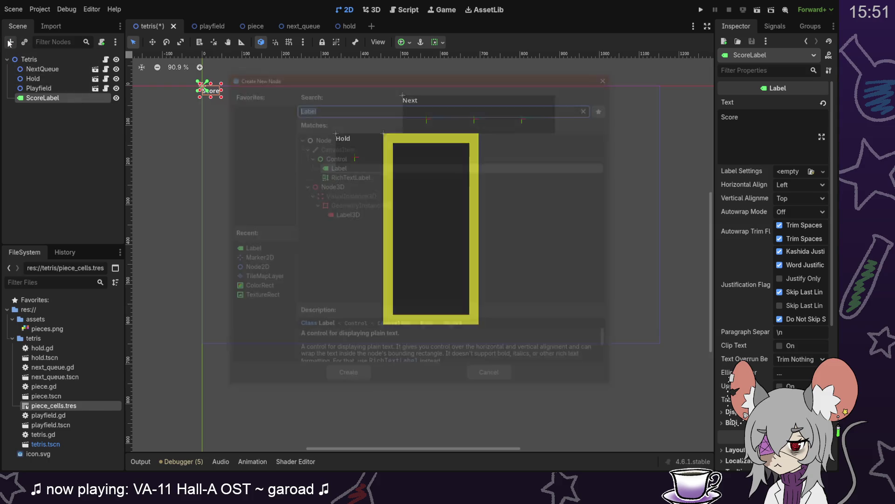
double_click(255, 250)
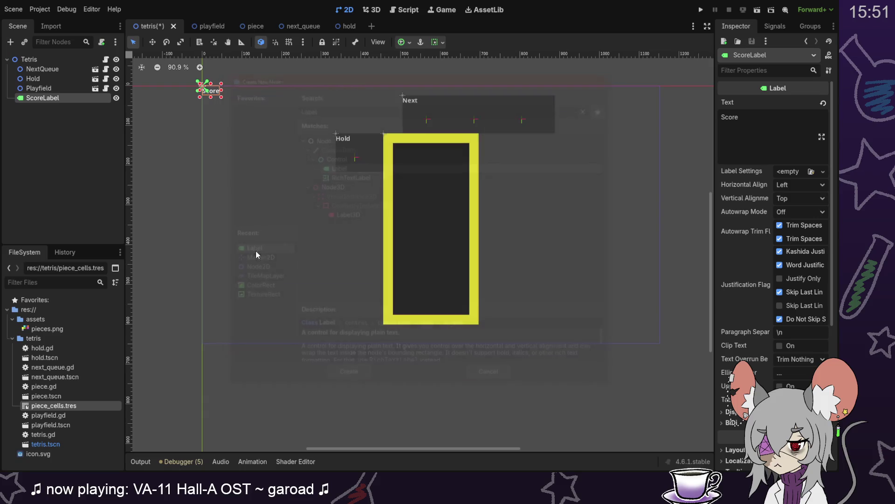
double_click(70, 108)
type("Score")
key("Return")
left_click(55, 111)
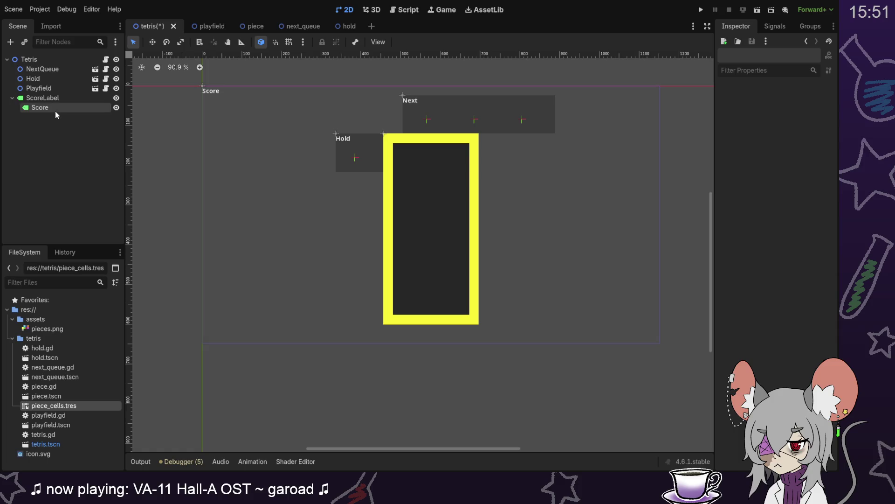
Make the Score label display the text 0
left_click(755, 140)
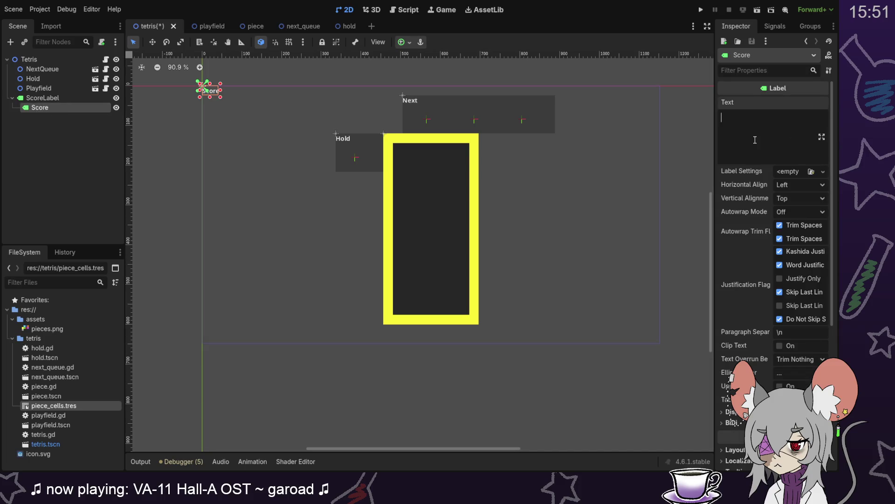
type("0")
left_click(50, 125)
left_click(40, 109)
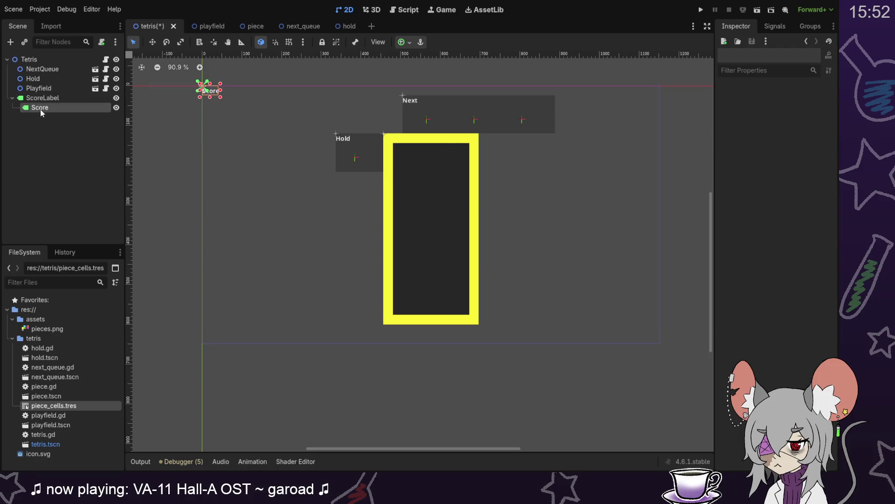
Expand Score's Layout > Transform and try a position of 20, 20
scroll(751, 224, "down", 5)
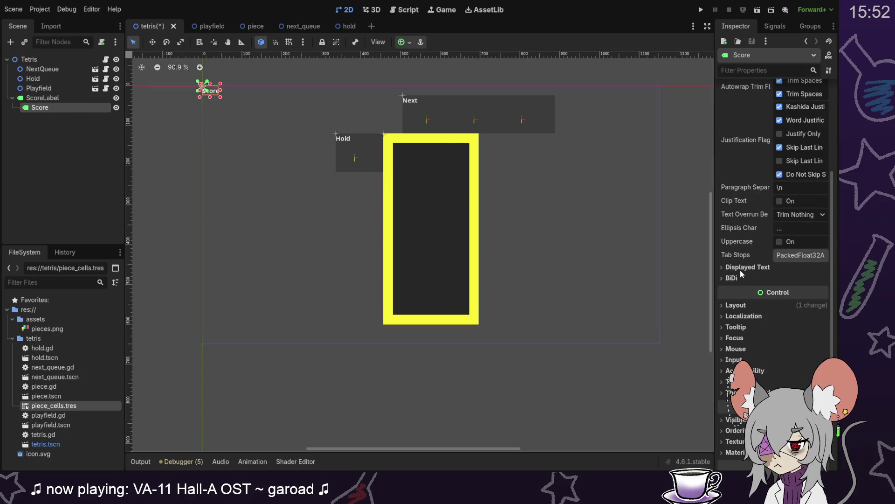
left_click(759, 306)
scroll(742, 309, "down", 3)
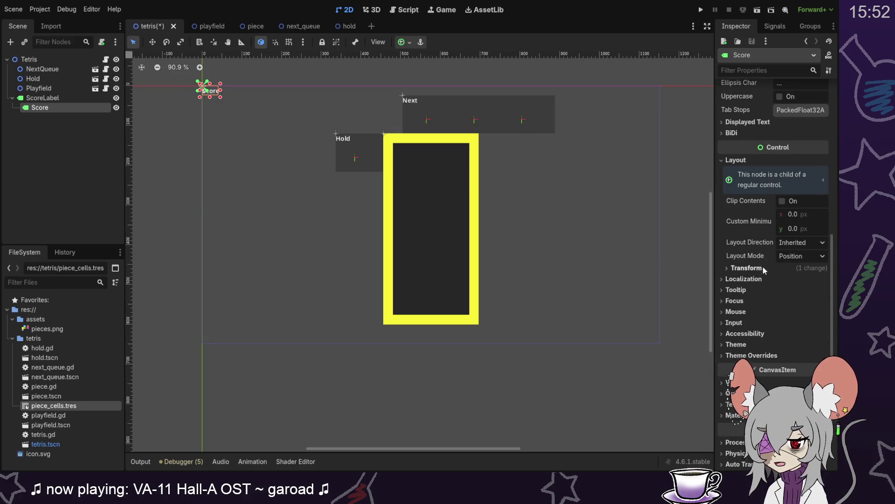
left_click(746, 268)
left_click(799, 307)
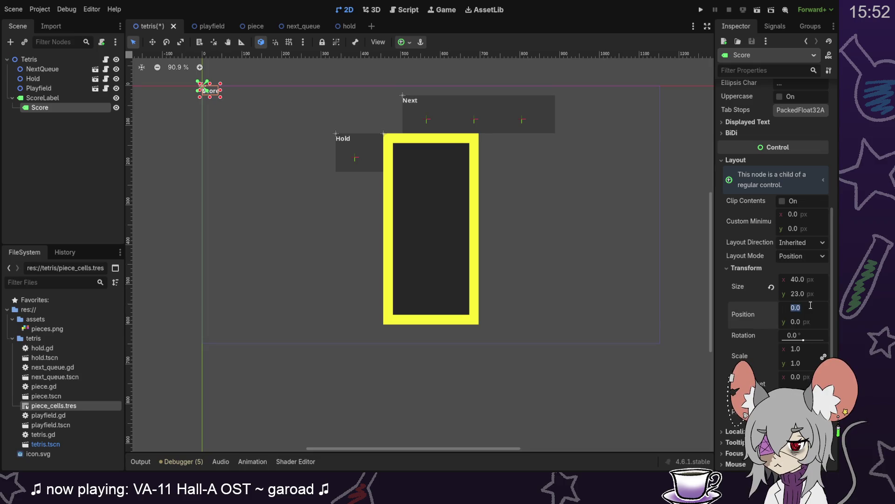
key("Tab")
type("20")
key("Return")
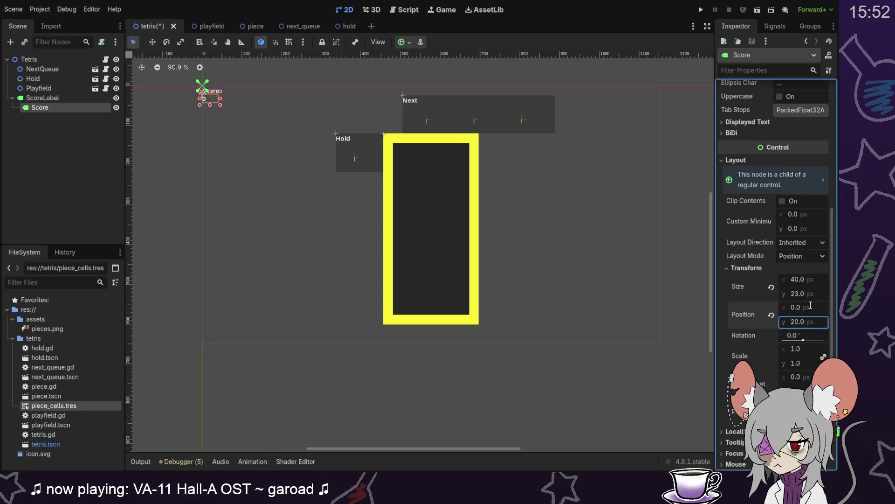
left_click(811, 306)
type("20")
key("Return")
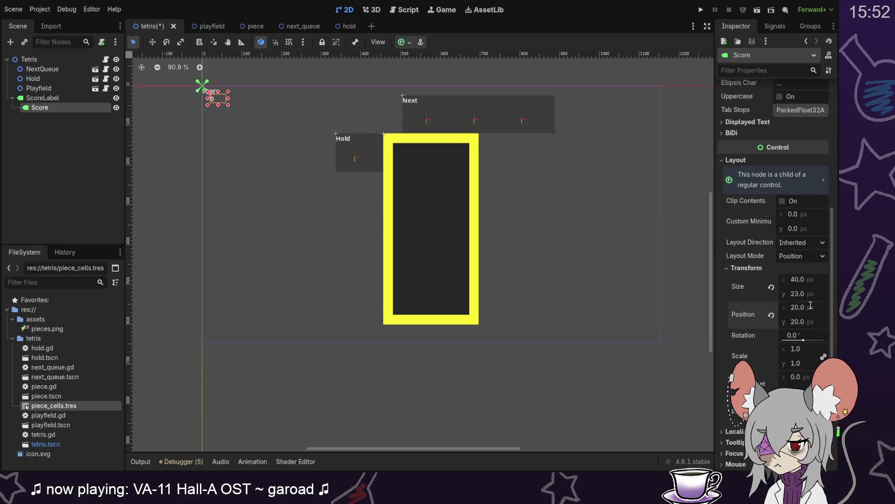
Set the Score label's position to 24, 24
left_click(811, 307)
type("24")
left_click(810, 323)
type("24")
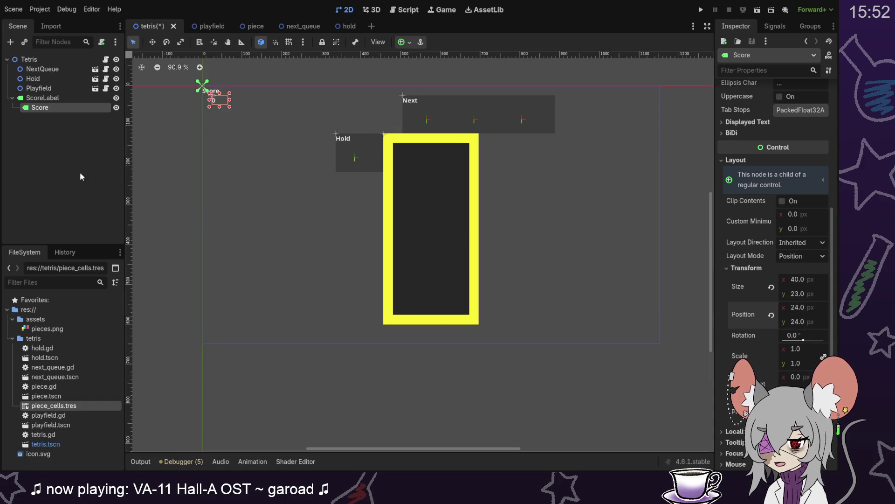
left_click(47, 176)
left_click(37, 97)
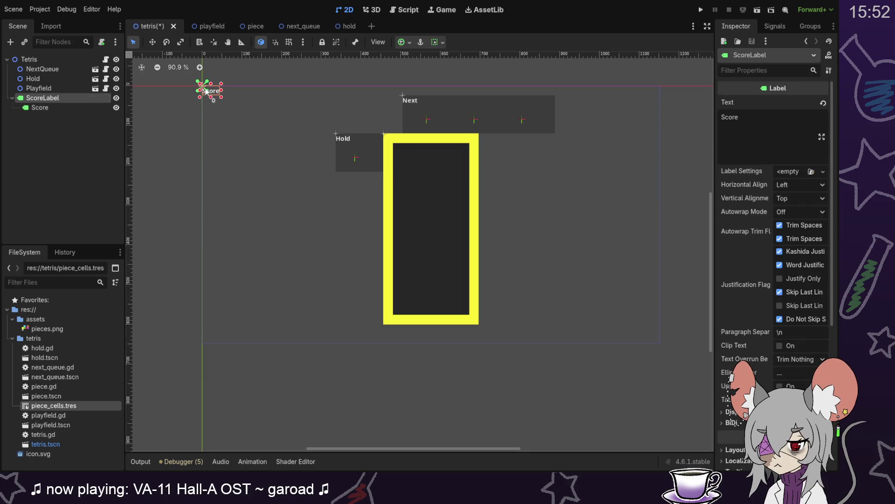
Move the score label on the canvas beside the Hold box
left_click(151, 42)
mouse_move(205, 85)
left_mouse_down()
mouse_move(314, 184)
mouse_move(340, 182)
left_mouse_up()
left_click(47, 116)
left_click(47, 109)
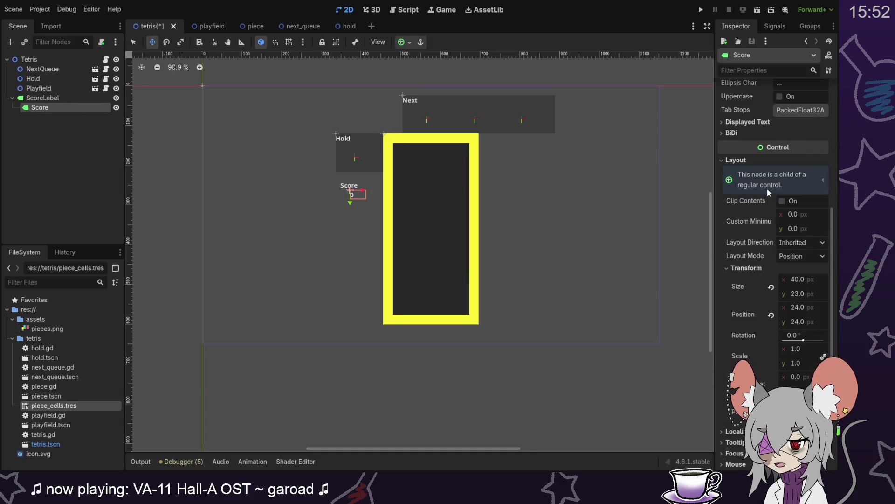
Give Score a 100 px minimum width and nudge ScoreLabel up under the Hold box
left_click(816, 214)
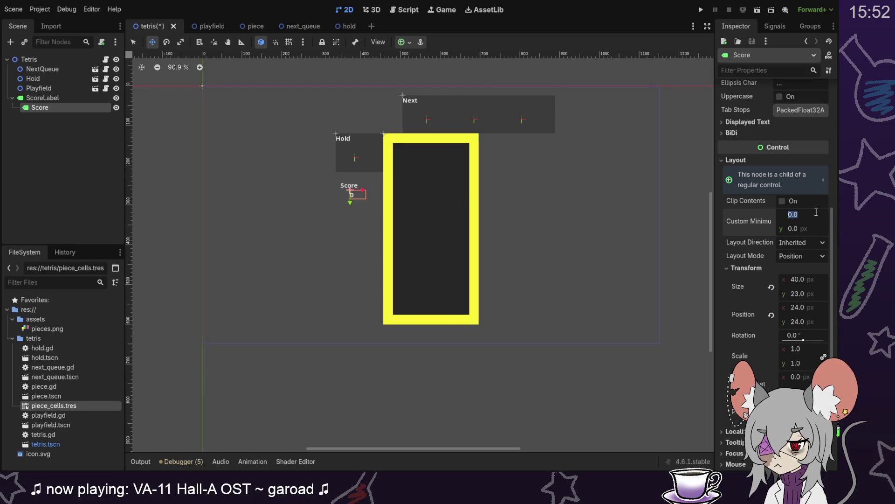
type("100")
key("Return")
left_click(44, 97)
left_click_drag(341, 178, 337, 176)
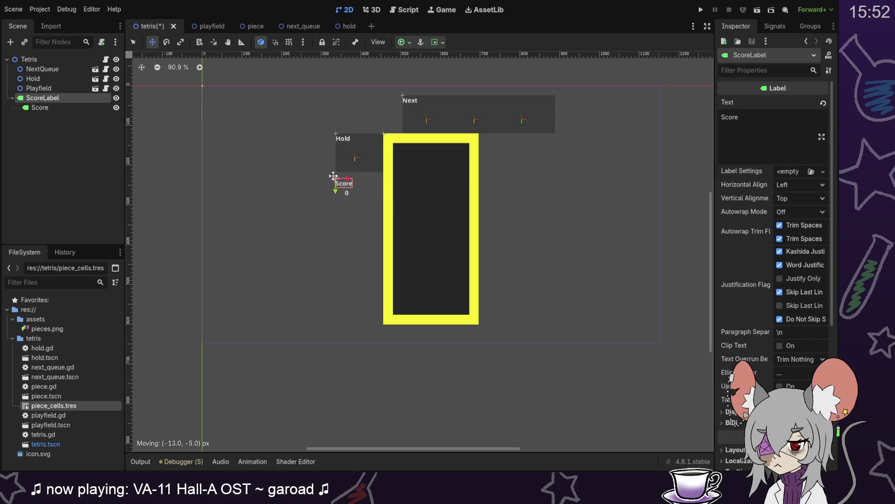
left_click(49, 110)
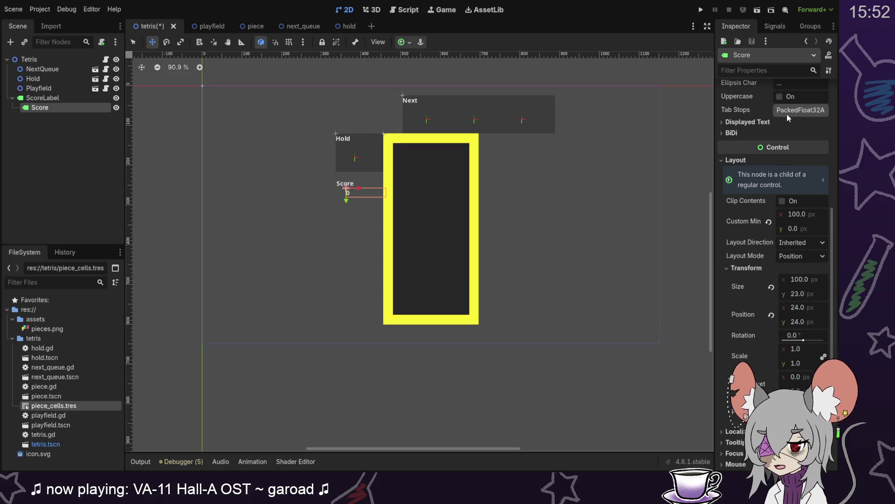
Right-align the Score value and set its minimum width to 60
scroll(747, 243, "up", 5)
scroll(740, 222, "up", 3)
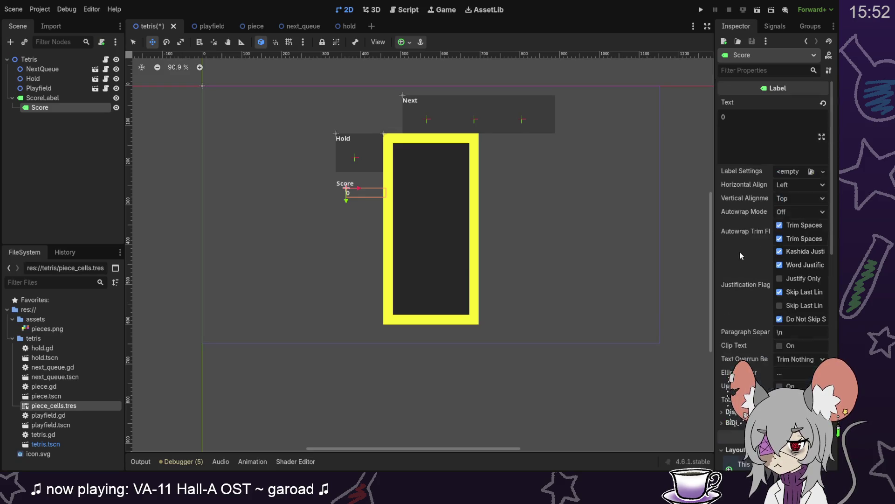
left_click(793, 185)
left_click(796, 221)
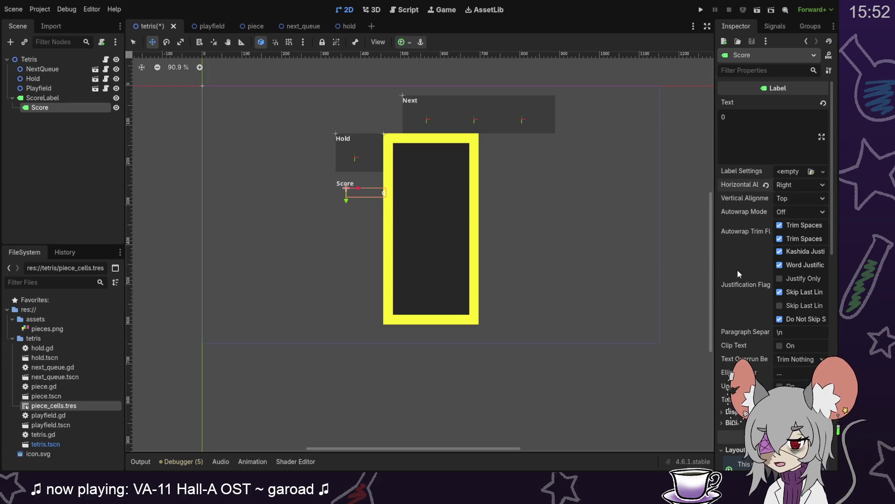
scroll(738, 273, "down", 9)
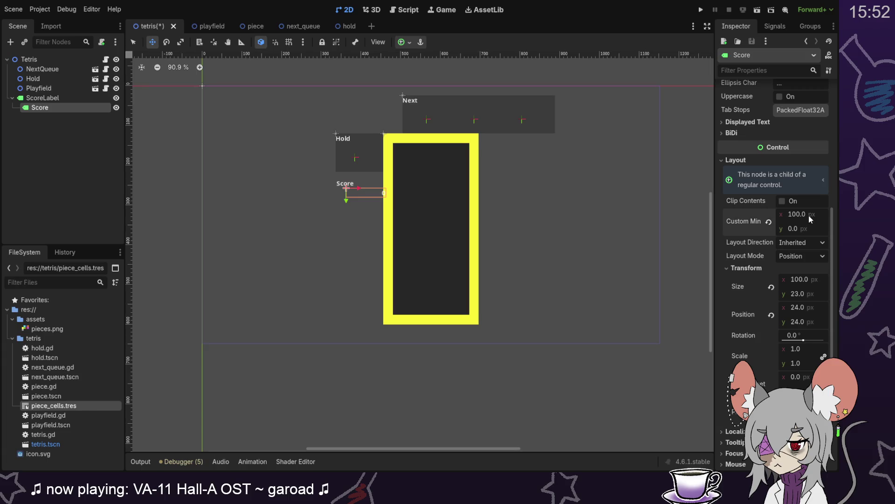
type("60")
key("Return")
Make the Score node accessible by unique name
left_click(77, 180)
left_click(51, 98)
left_click_drag(338, 179, 337, 179)
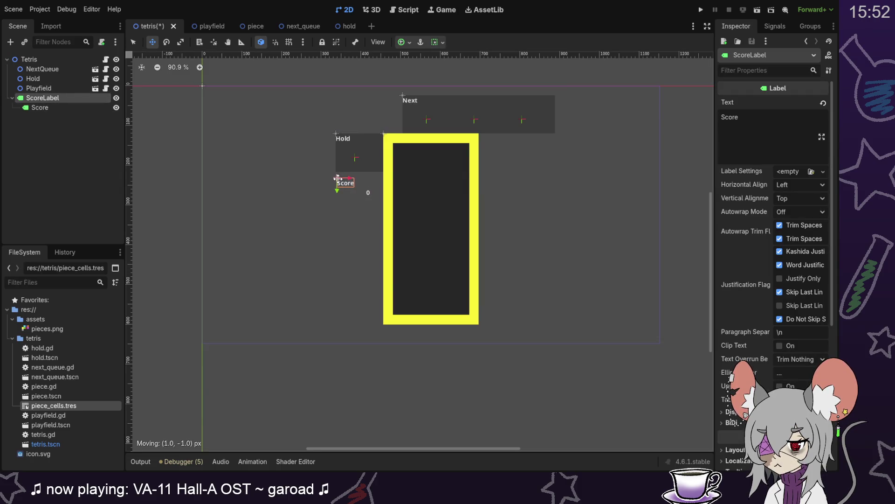
left_click(42, 147)
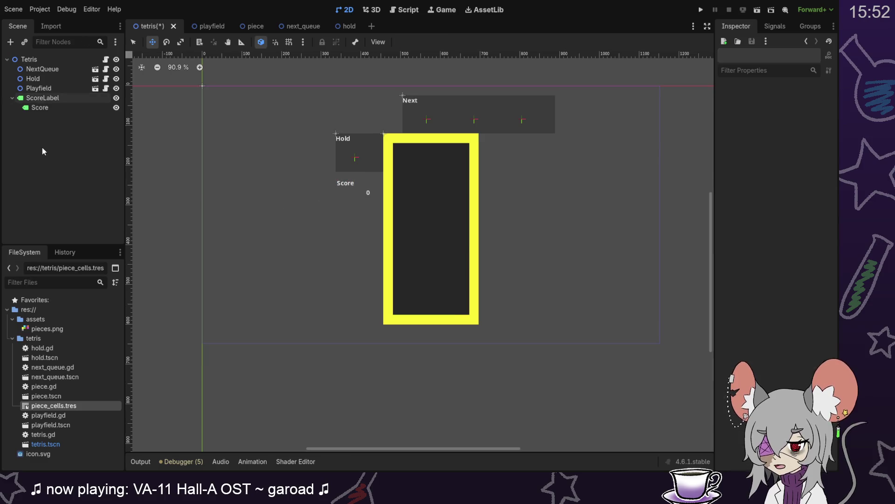
left_click(55, 107)
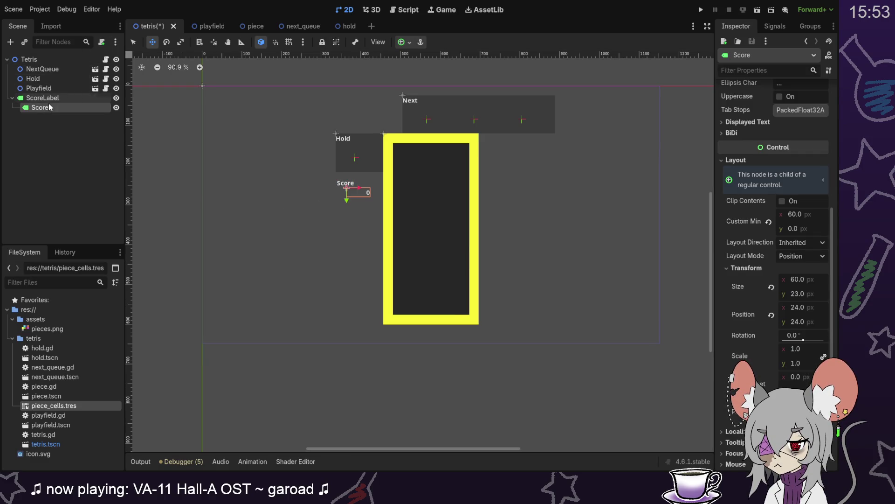
right_click(47, 107)
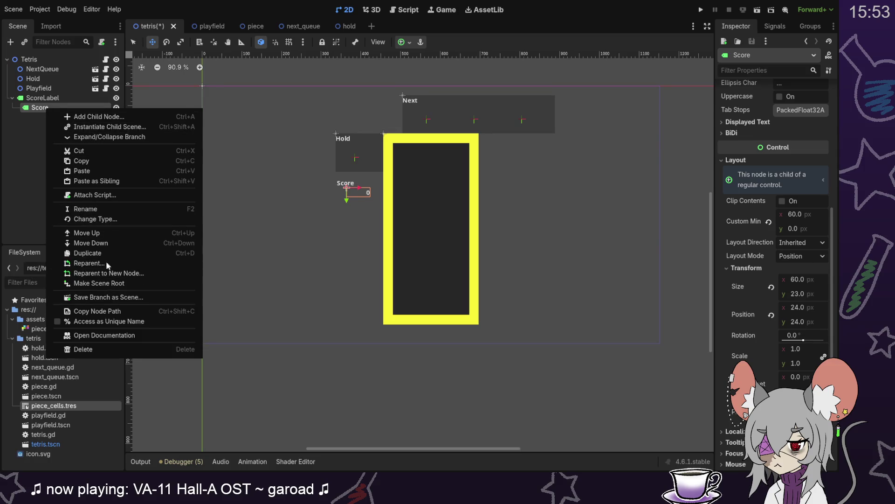
left_click(100, 321)
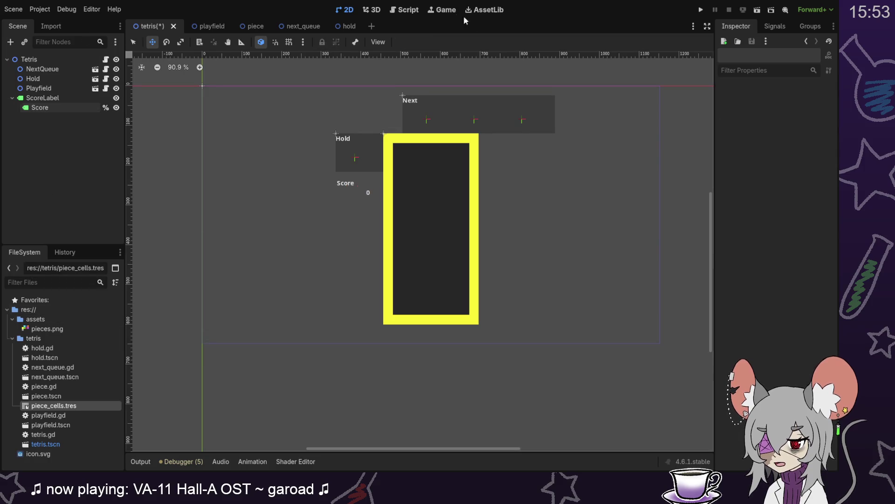
In tetris.gd's lock_down, call award_points(lines) after the line-clears check
left_click(403, 10)
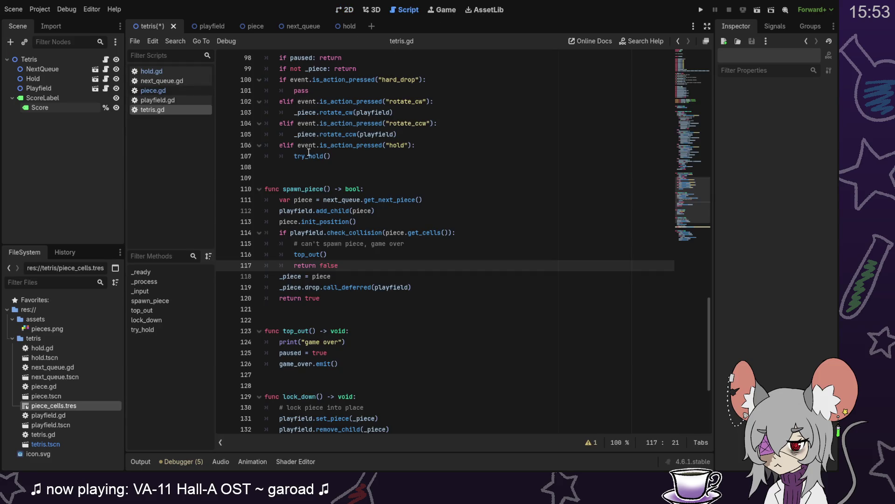
scroll(520, 353, "down", 5)
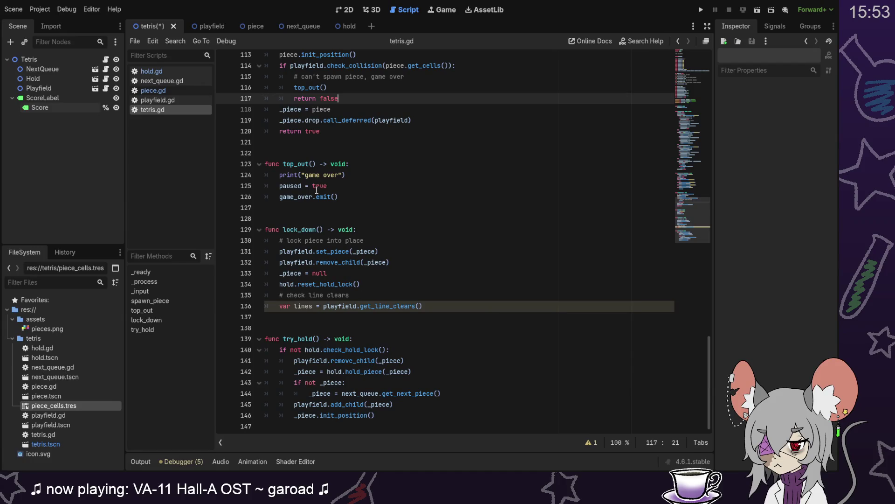
left_click(466, 306)
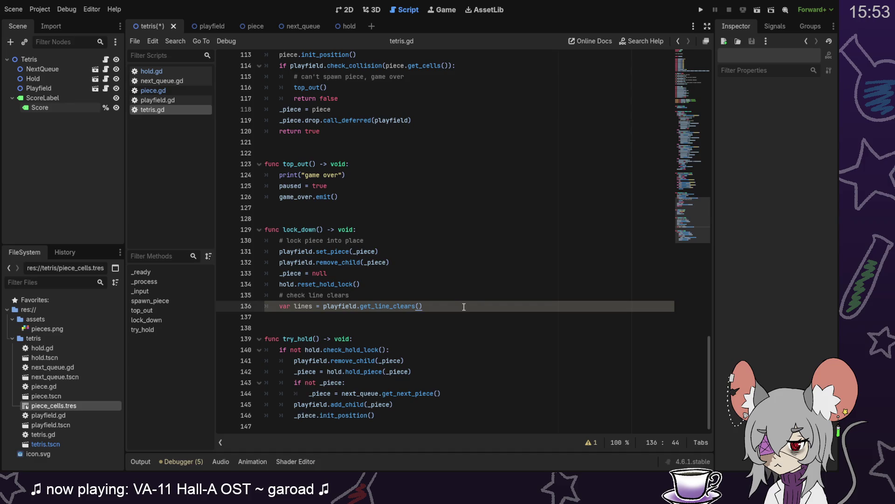
scroll(461, 308, "up", 1)
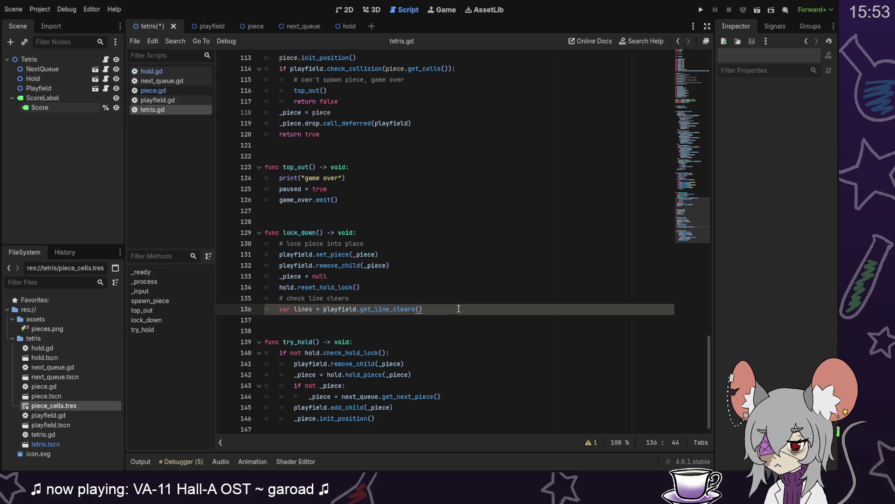
key("Return")
type("award_points(l")
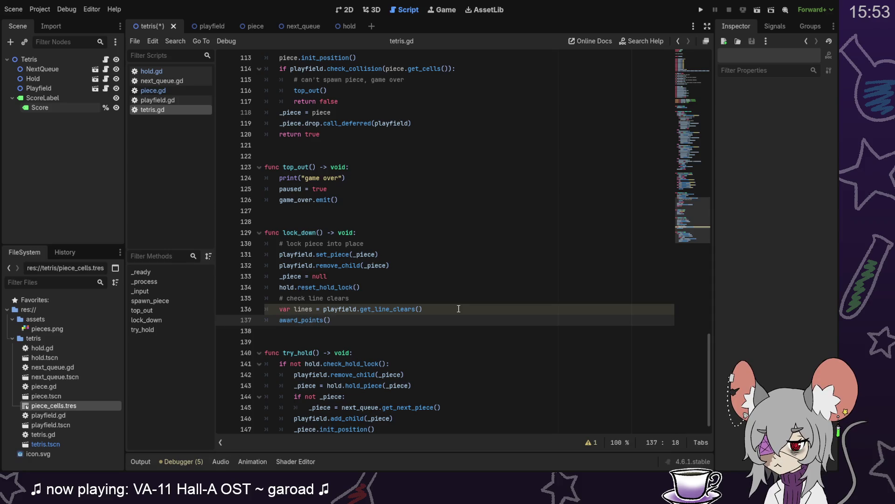
type("ines)")
Add func award_points(lines: int) -> void with the body %Score.label = score
scroll(458, 309, "down", 1)
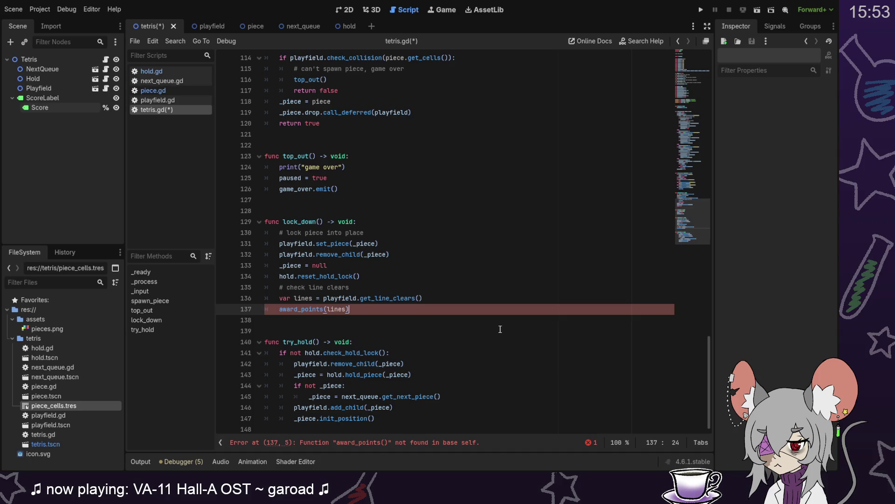
left_click(395, 429)
key("Return")
key("Return")
type("func award_points(")
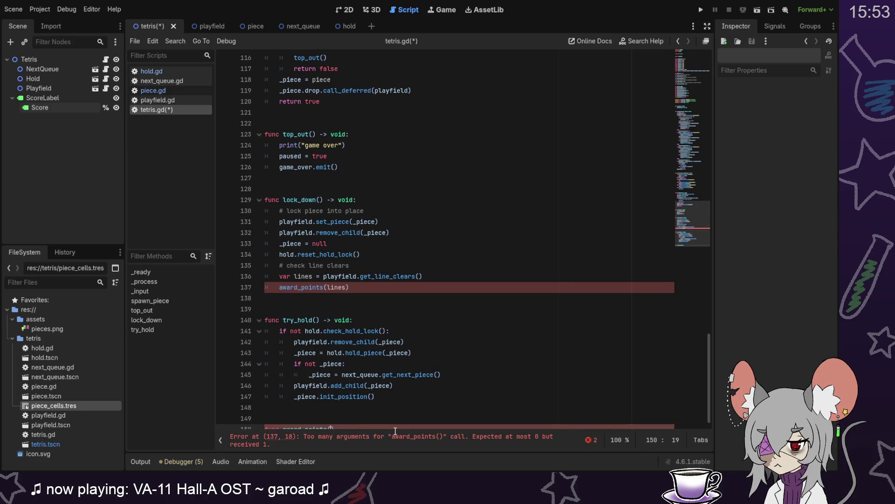
type("lines: int")
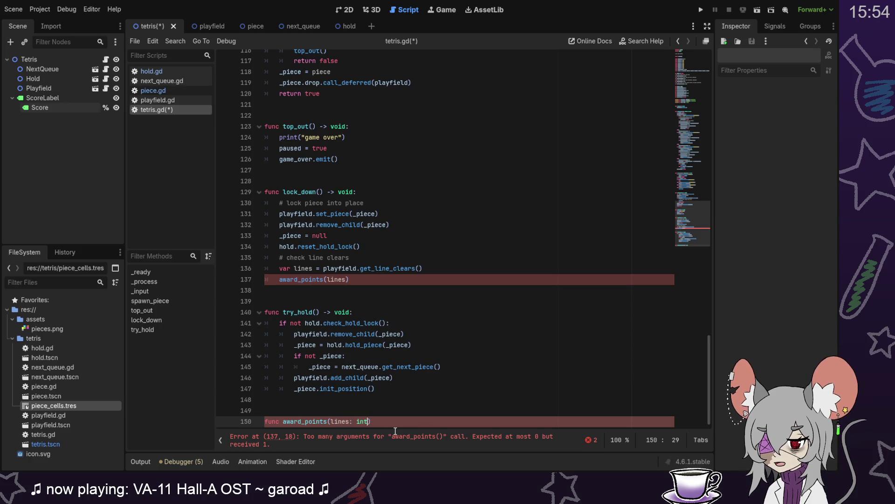
type("):")
key("BackSpace")
type("-> void:")
key("Return")
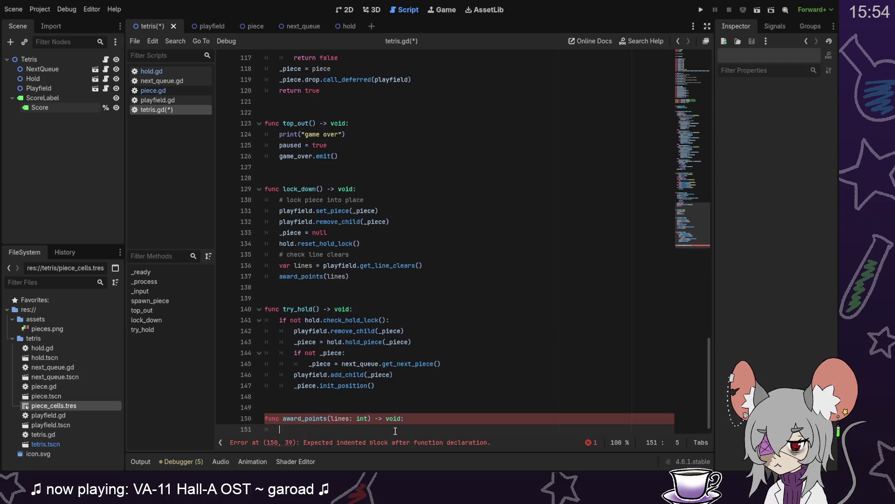
type("%")
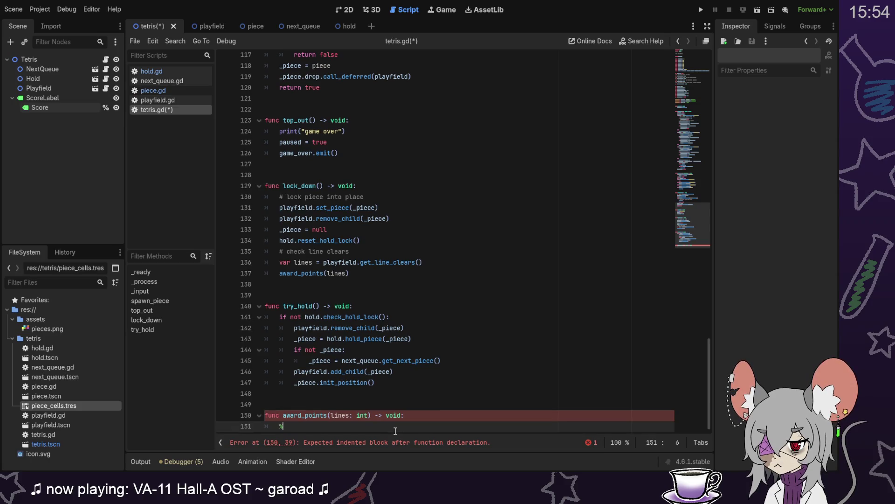
type("Score")
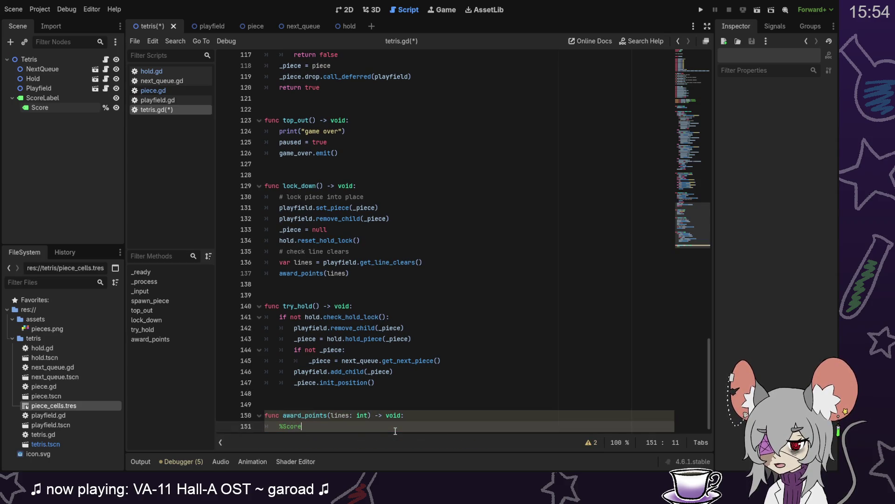
type(".label =")
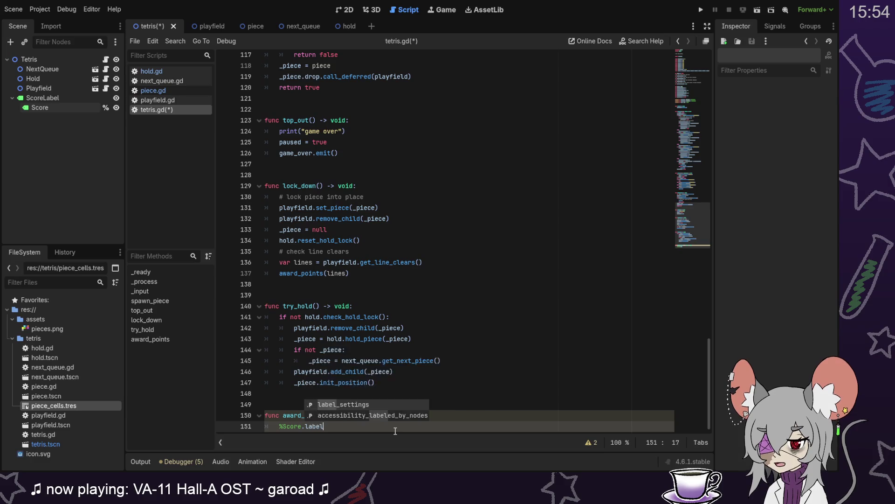
type(" score")
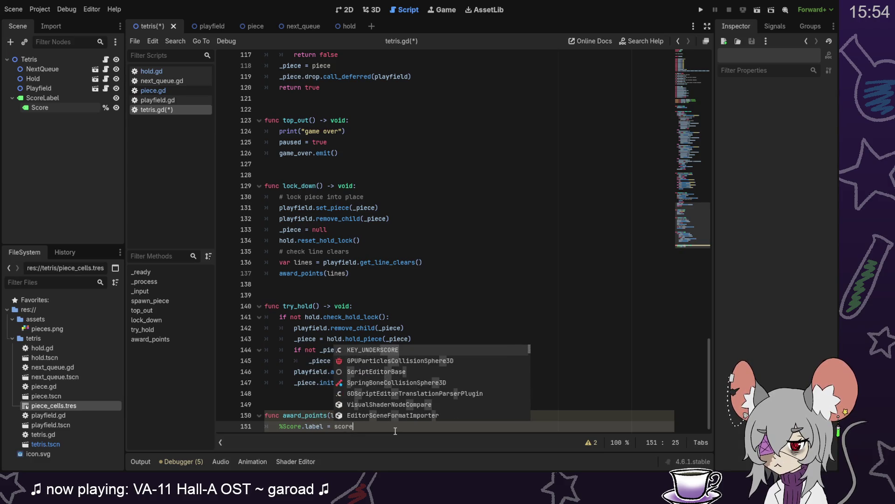
key("Escape")
key("Return")
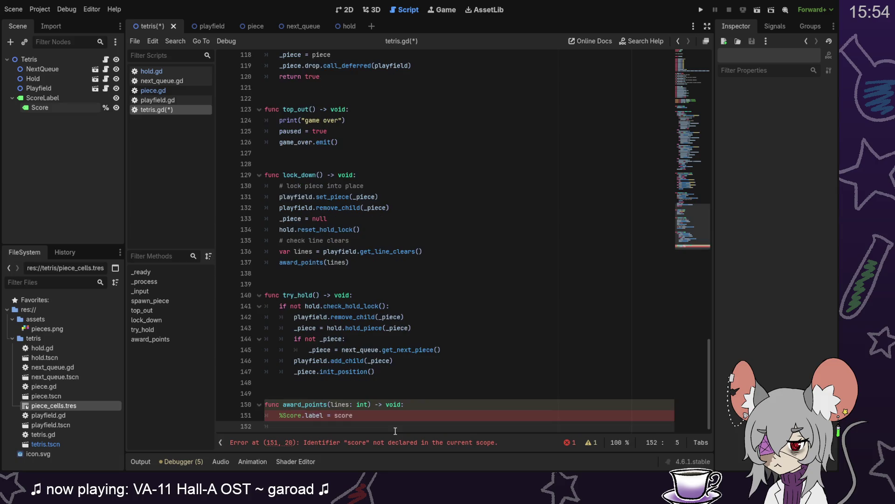
left_click_drag(687, 219, 692, 88)
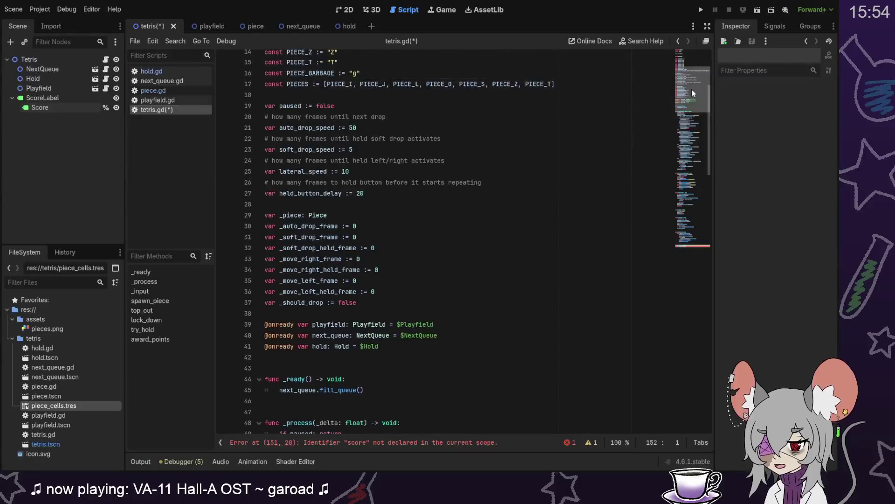
Declare var score: int below held_button_delay with a player score comment above it
left_click(421, 193)
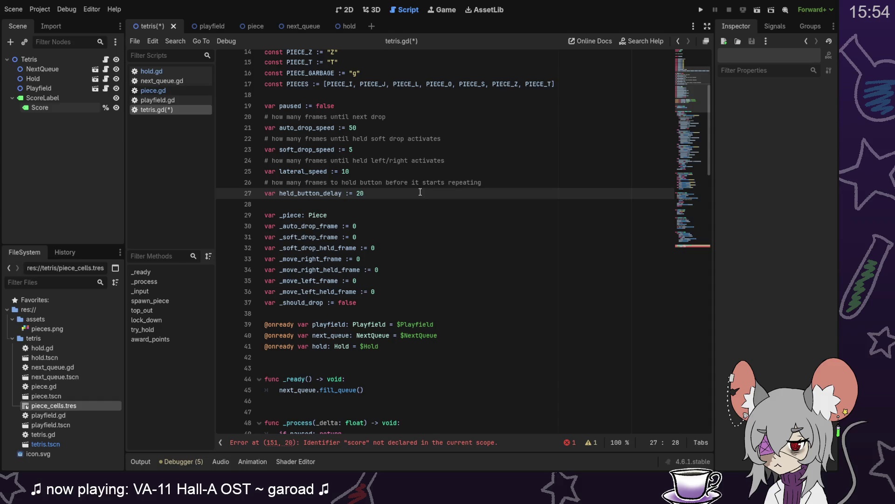
key("Return")
key("Return")
type("var score: int")
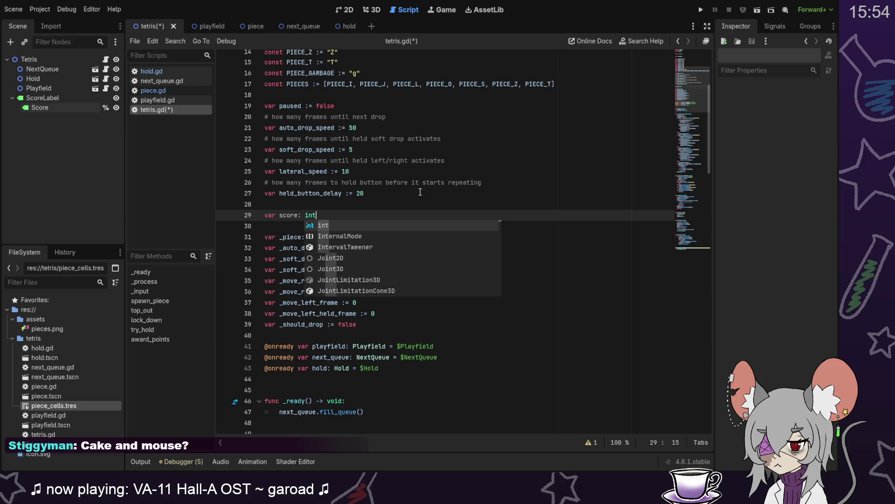
key("Escape")
key("Down")
key("Up")
key("Up")
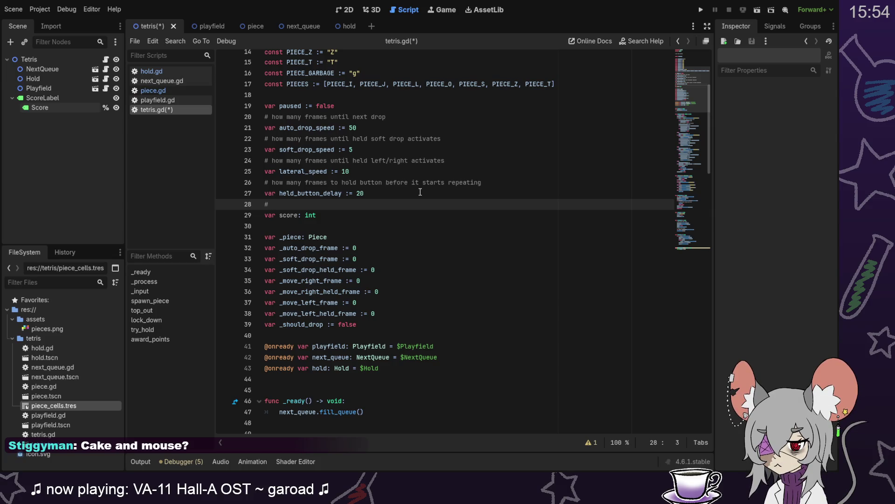
type("player scor3e")
Add var combo: int and var level: int below the score declaration
key("Down")
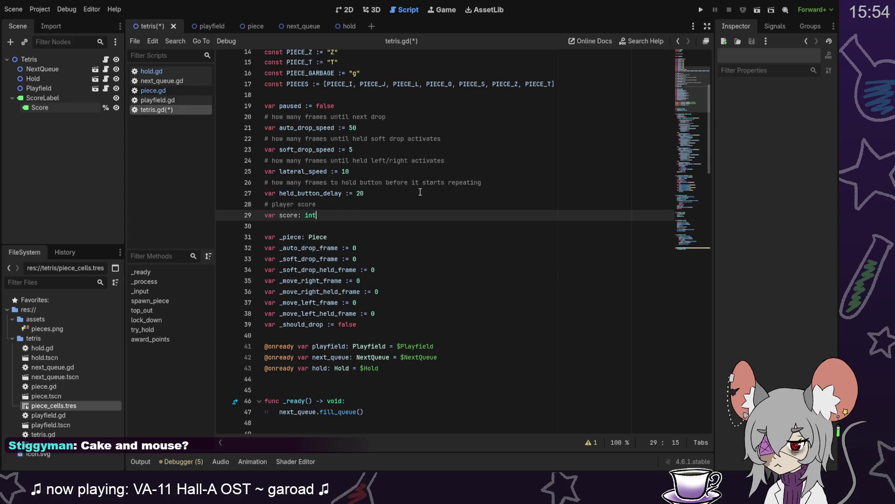
key("Return")
type("var ")
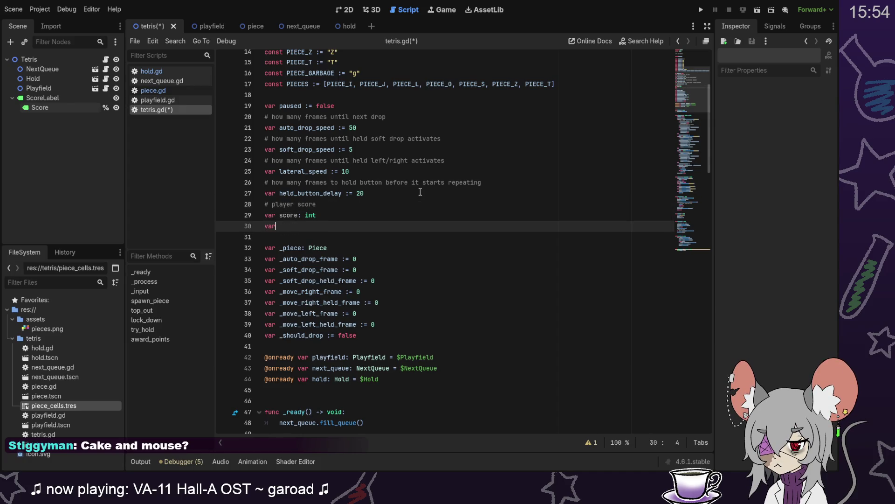
type("combo: int")
key("Escape")
key("Return")
type("var ")
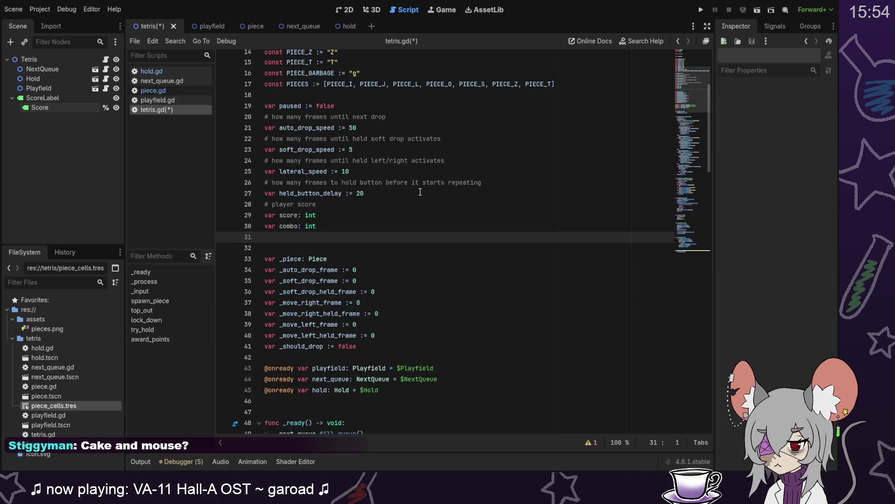
type("level: int")
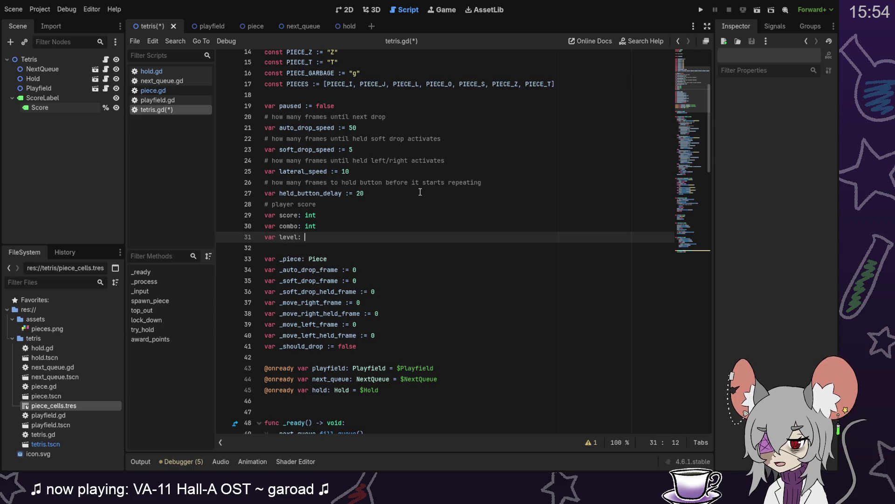
Assign level = 1 and append = 0 to the combo and score declarations
left_click(336, 223)
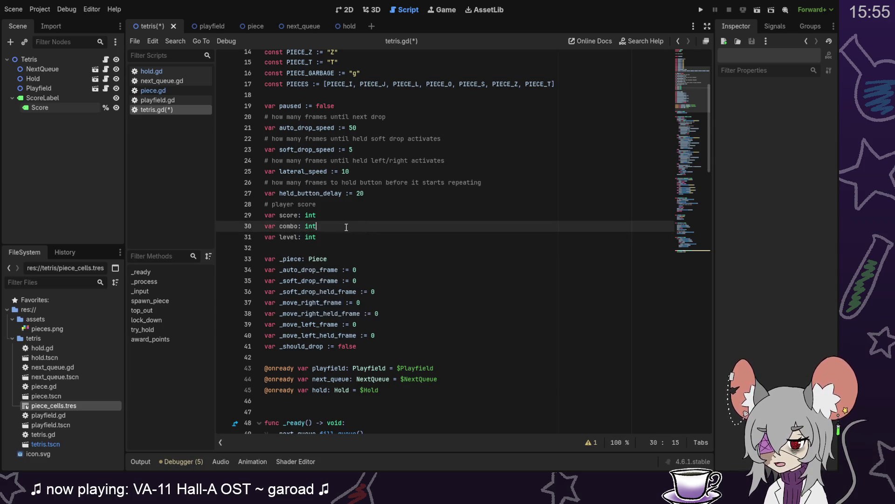
left_click_drag(336, 223, 336, 236)
left_click(335, 236)
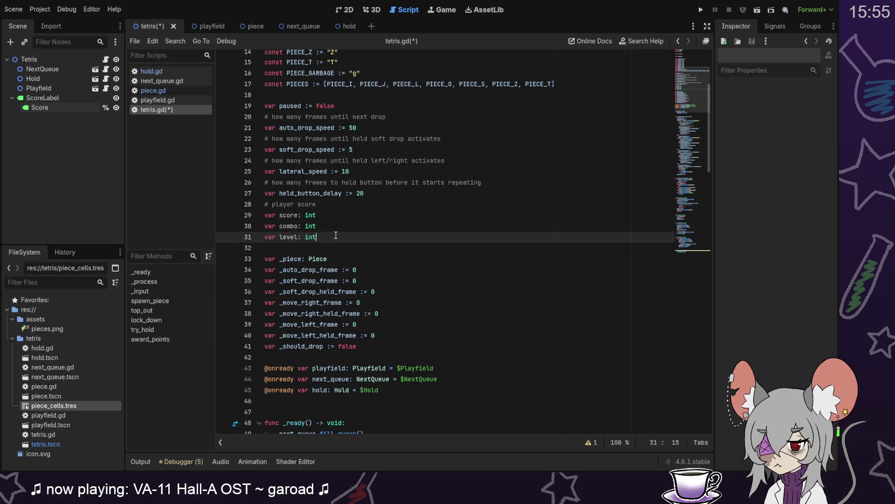
type("= 1")
mouse_move(692, 91)
left_mouse_down()
mouse_move(704, 234)
mouse_move(702, 97)
left_mouse_up()
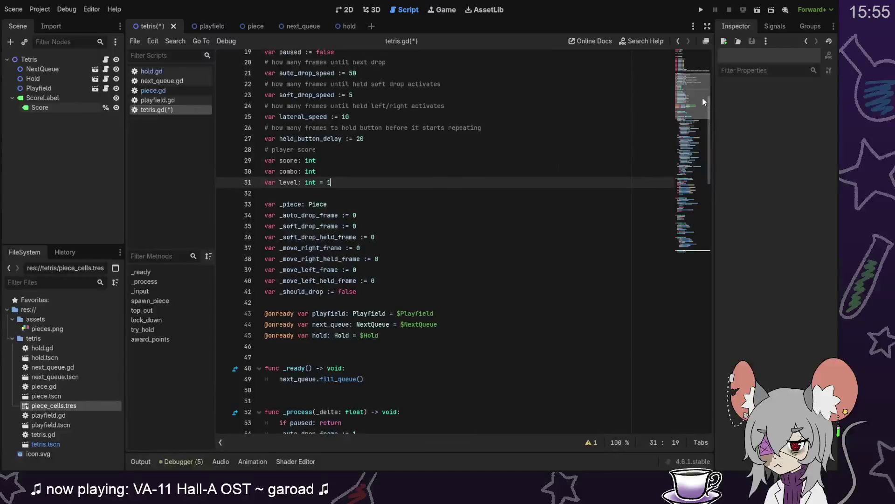
left_click(349, 175)
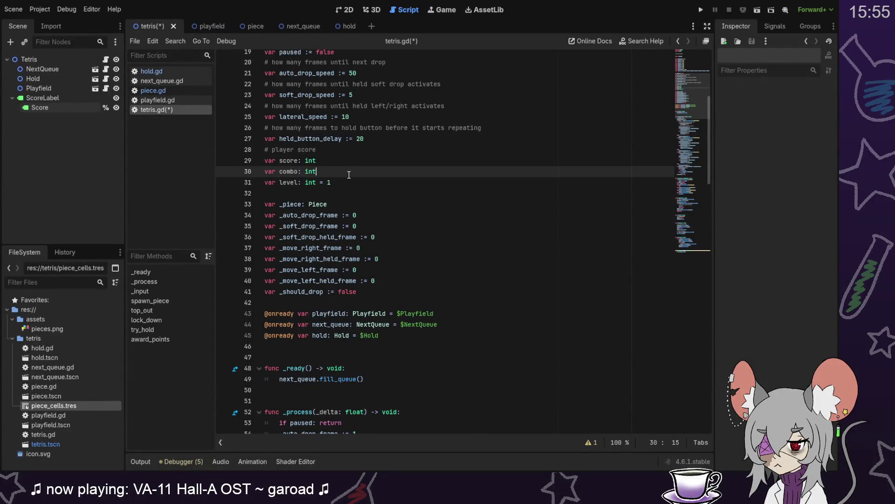
type("= 0")
key("Up")
type("= 0")
left_click_drag(692, 113, 696, 247)
Insert an empty line right after the award_points header, above %Score.label = score
left_click(445, 422)
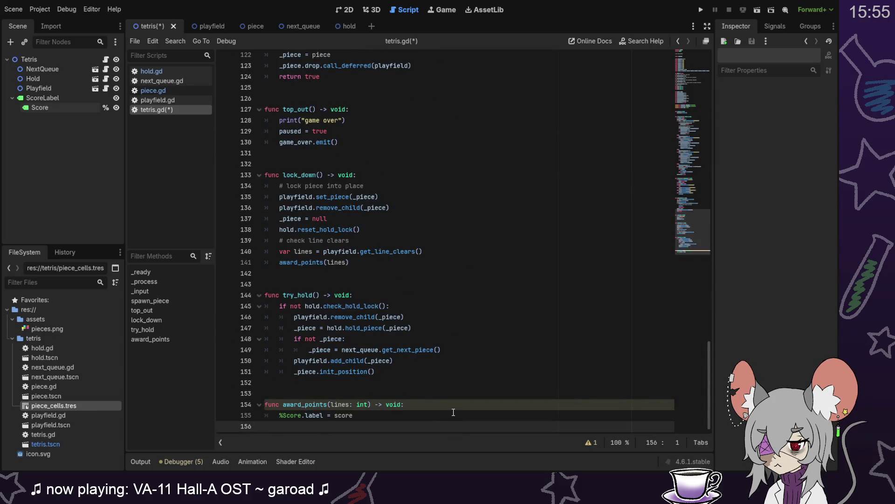
left_click(441, 404)
key("Return")
type("core += ")
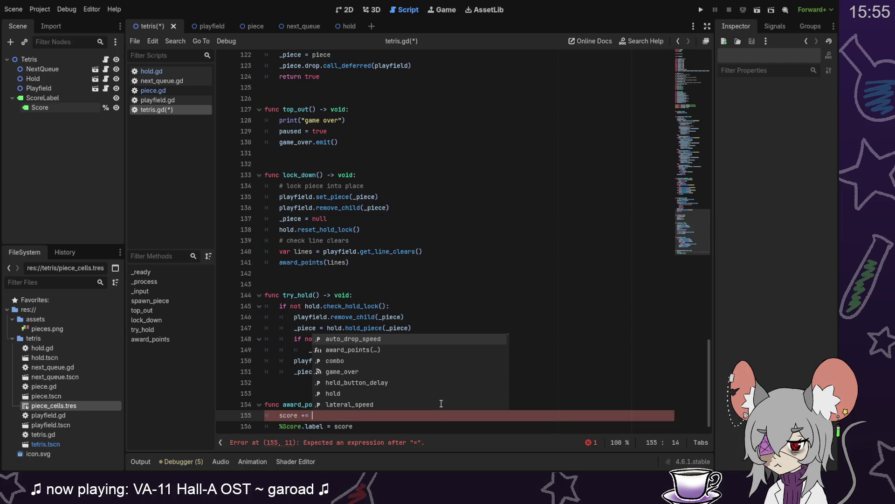
type("lines *")
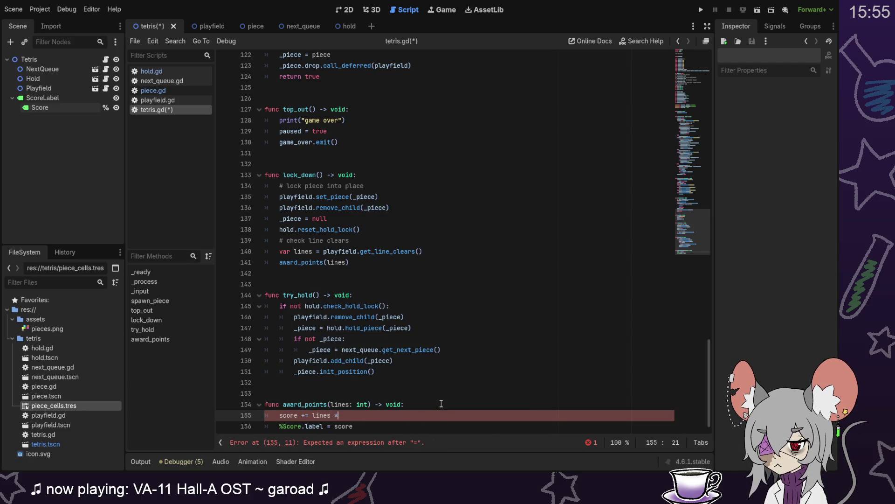
key("BackSpace")
key("BackSpace")
key("BackSpace")
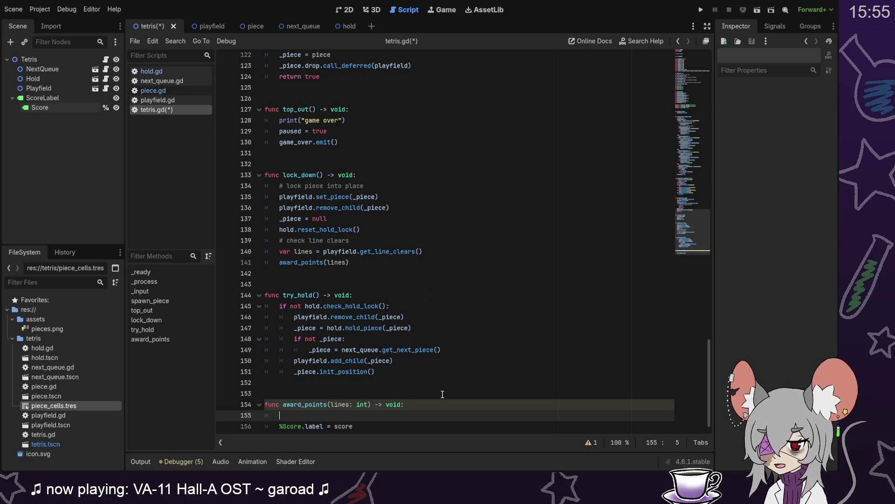
Start a match lines: block where 1 and 2 lines add 100 and 300 times level
type("match lines:")
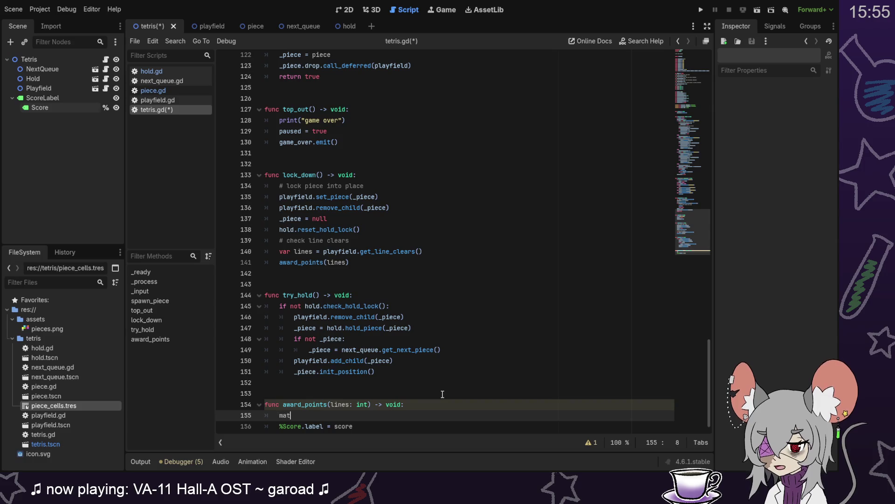
key("Return")
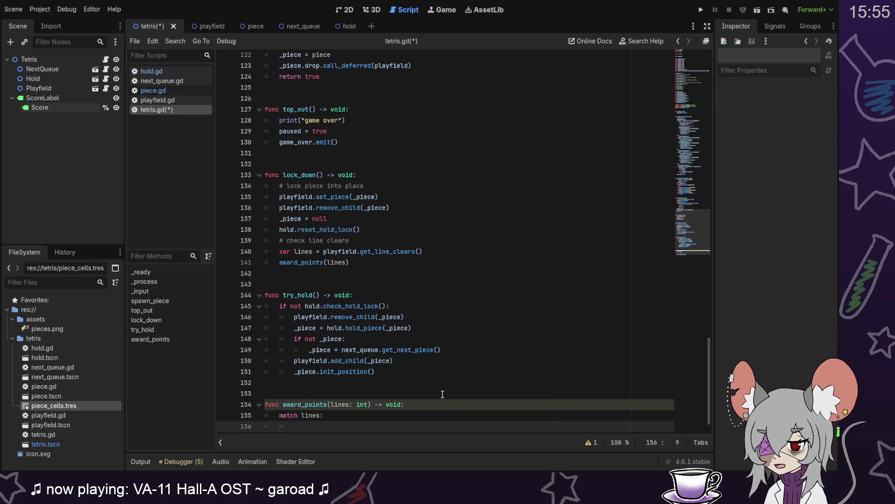
type("1:")
key("Return")
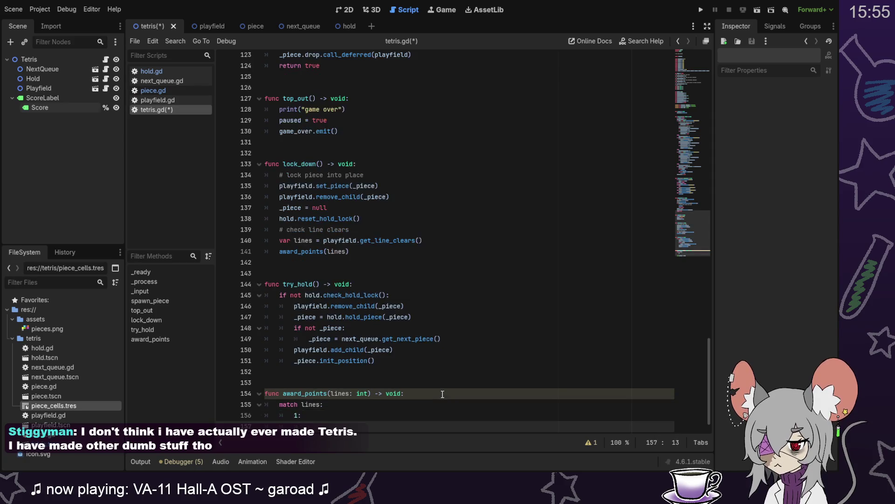
type("score +=")
type(" 100 * ")
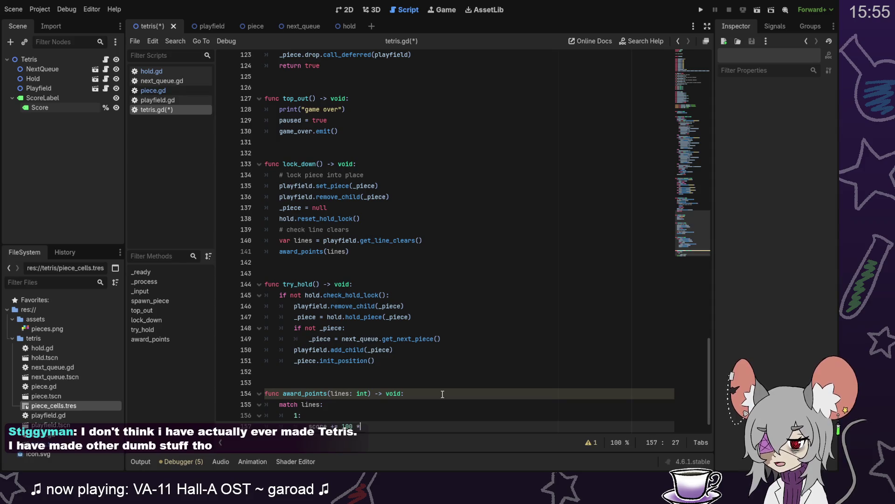
type("level")
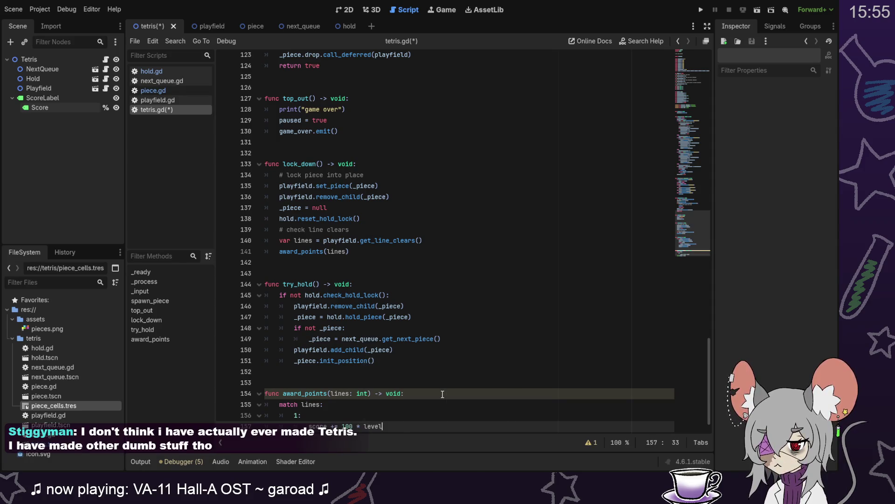
key("Return")
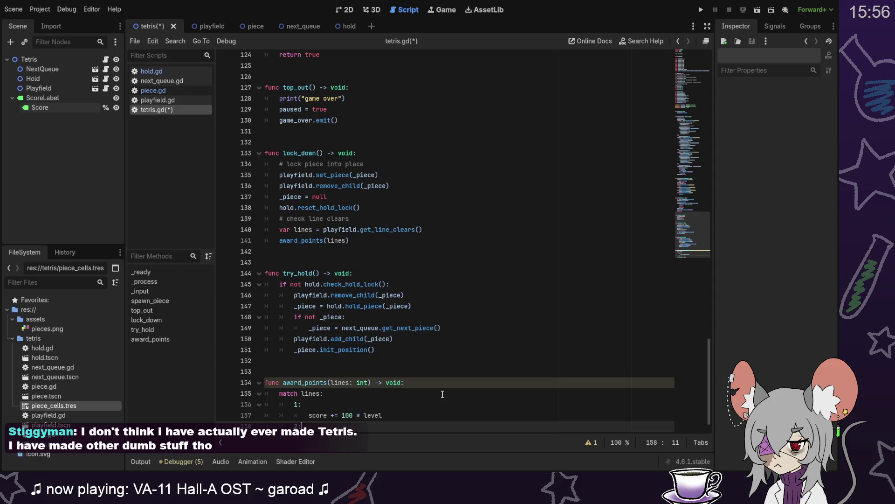
key("Return")
type("score += ")
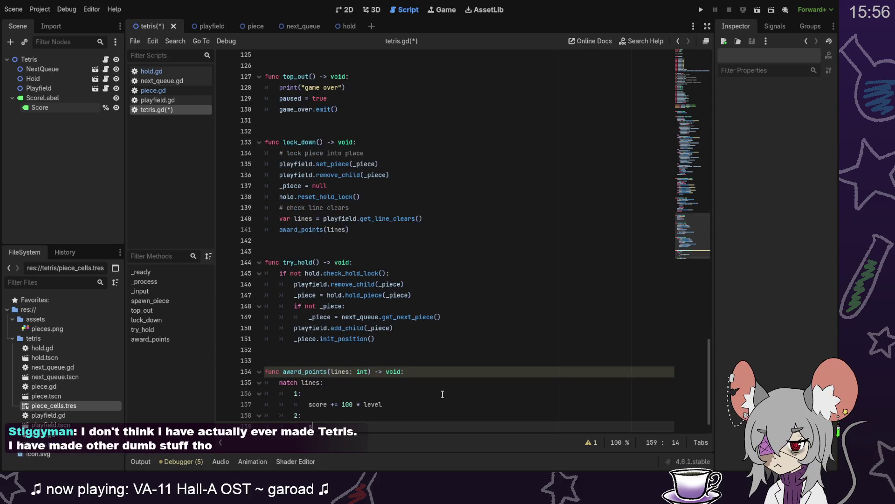
type("300 * ")
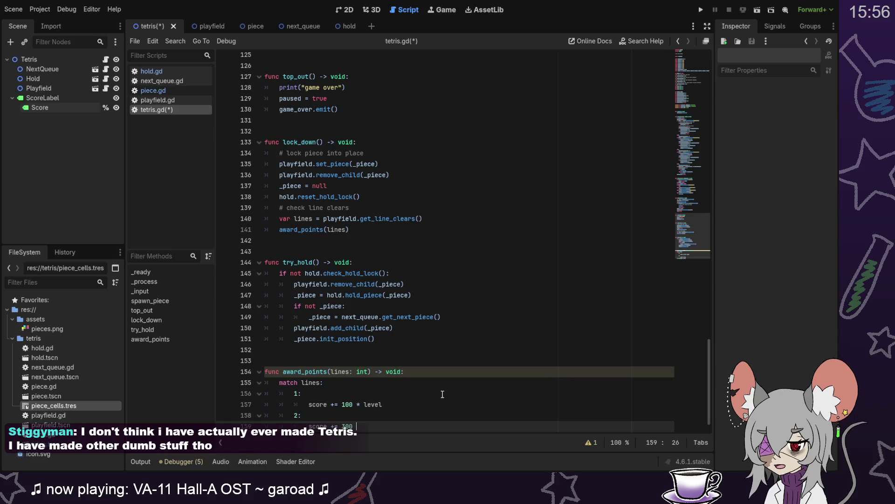
type("level")
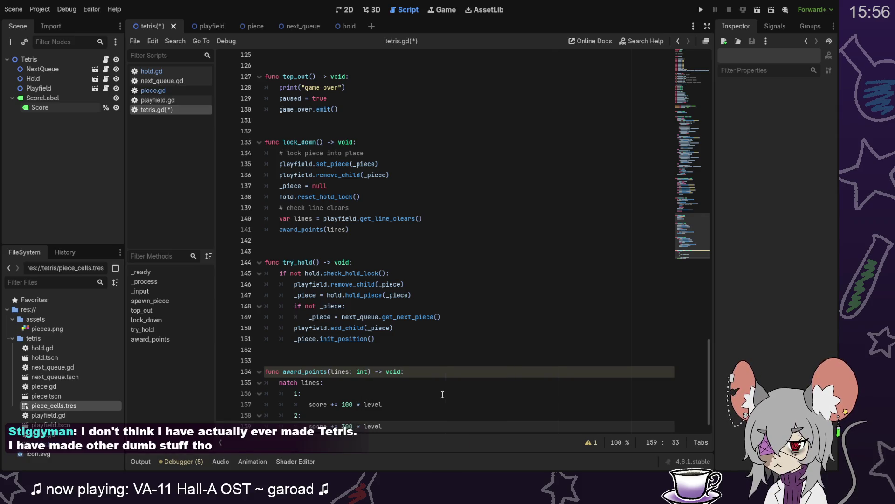
Add cases for 3 and 4 lines adding 500 and 800 times level, then save tetris.gd
key("Return")
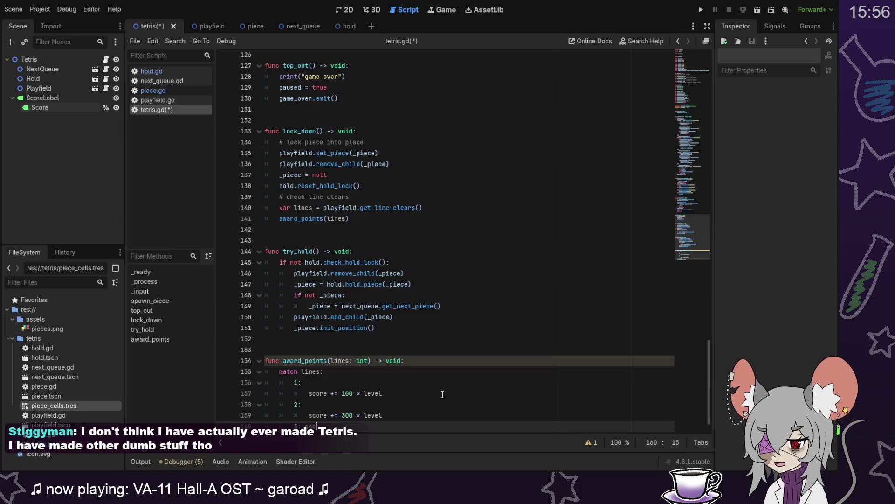
key("Return")
type("score += 500 ")
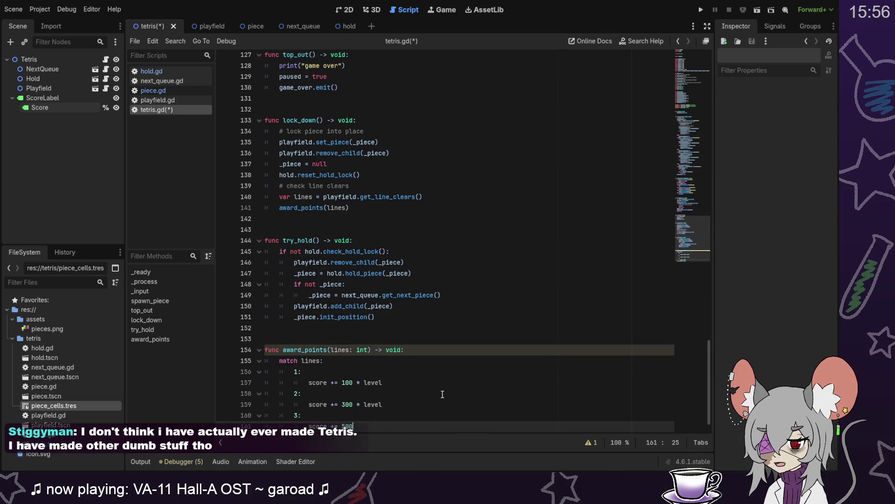
type("* level")
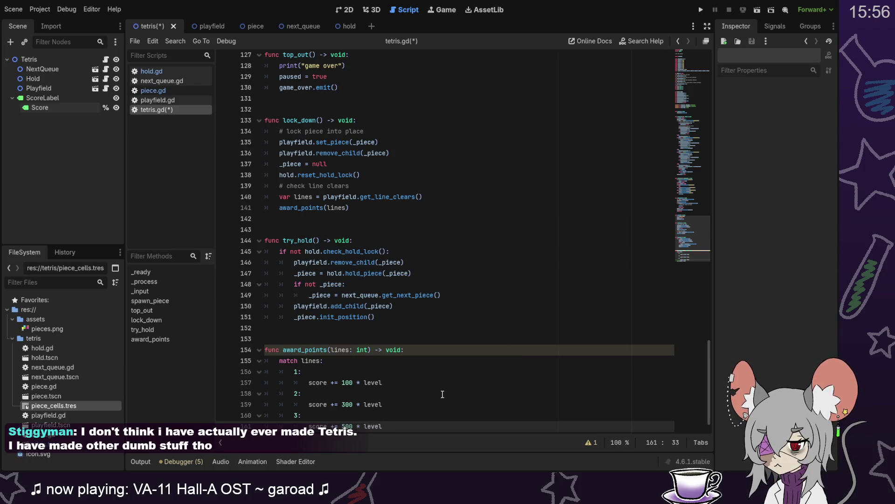
key("Return")
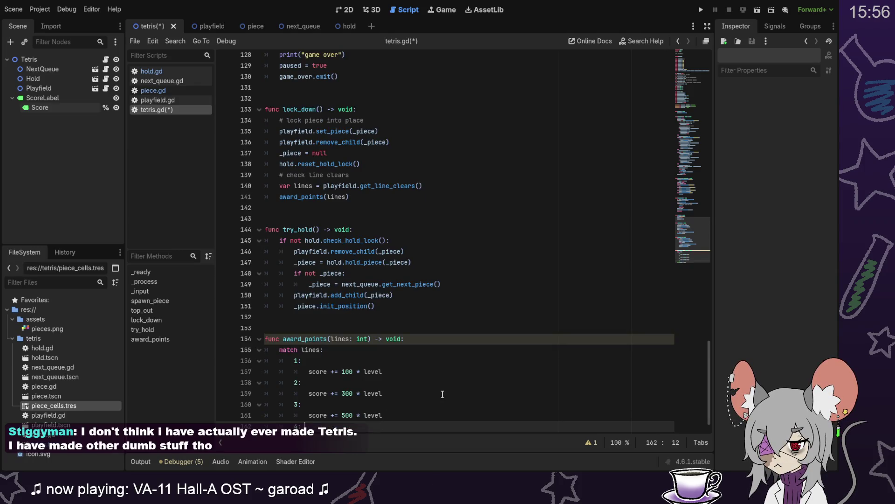
key("Return")
type("core += 800")
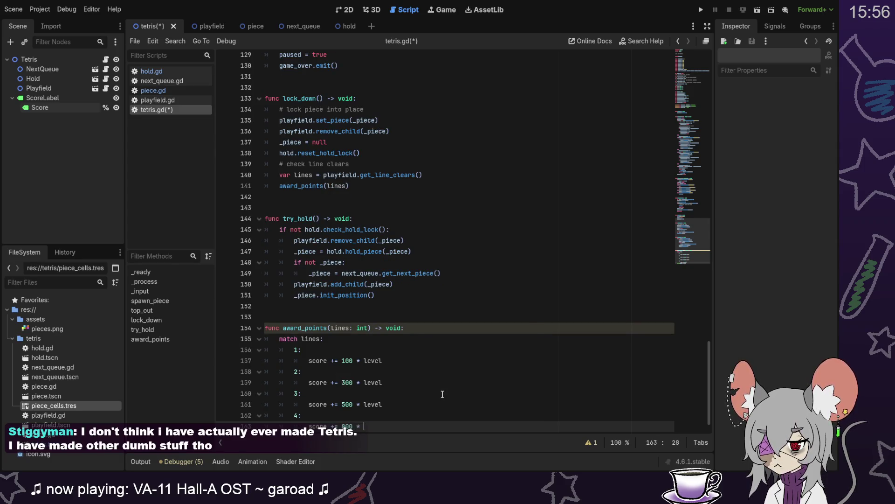
type(" * level")
left_click(437, 332)
scroll(438, 332, "down", 1)
key("ctrl+s")
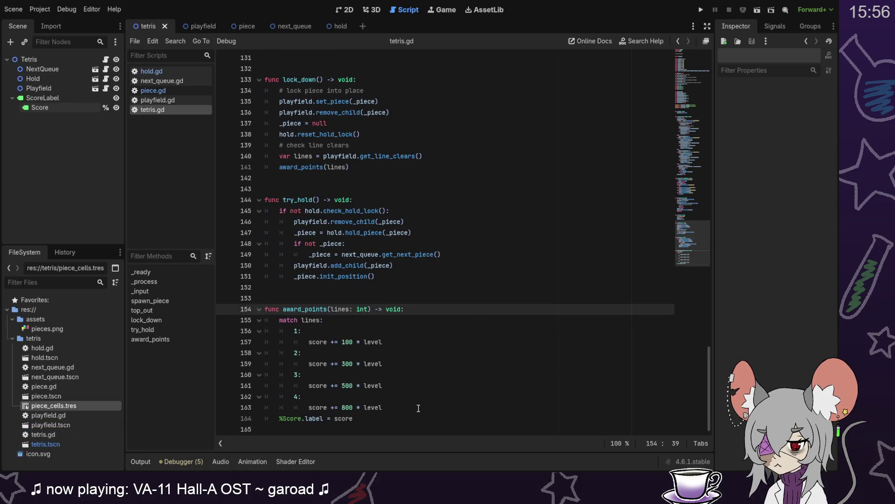
Add a '# todo tspin' comment on a new line after the four-line scoring case
left_click(419, 407)
key("Return")
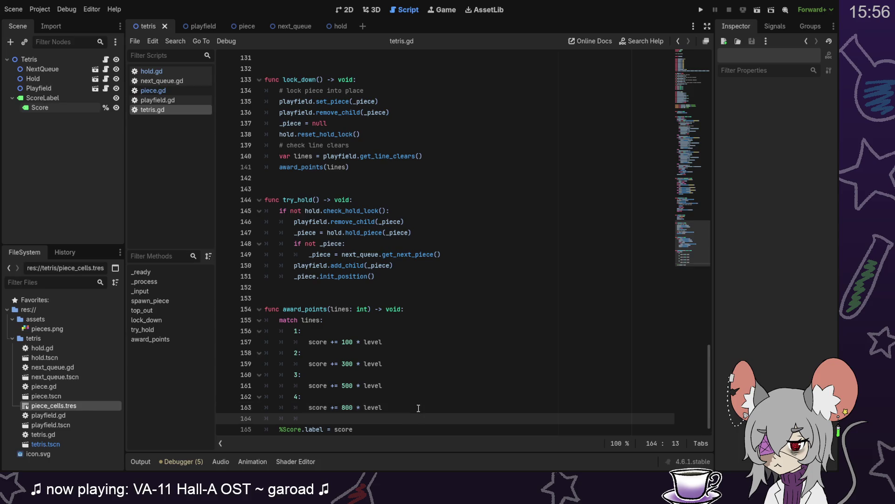
type("todo tspin")
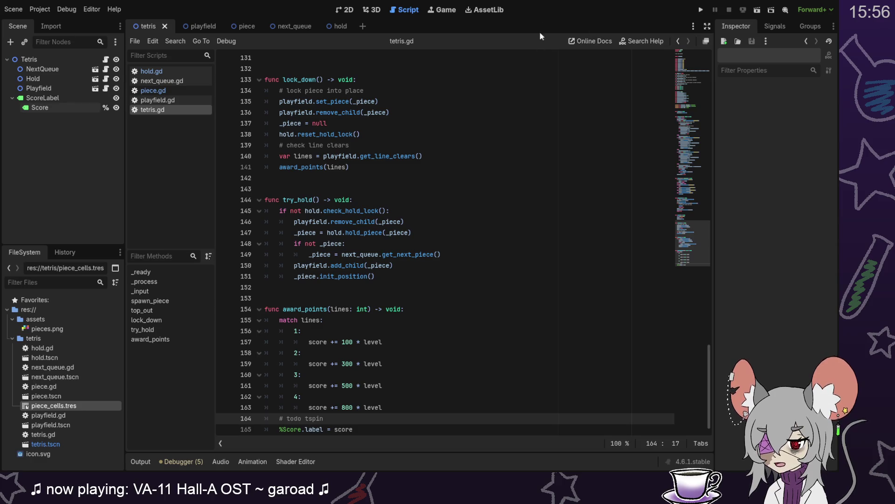
scroll(505, 271, "down", 1)
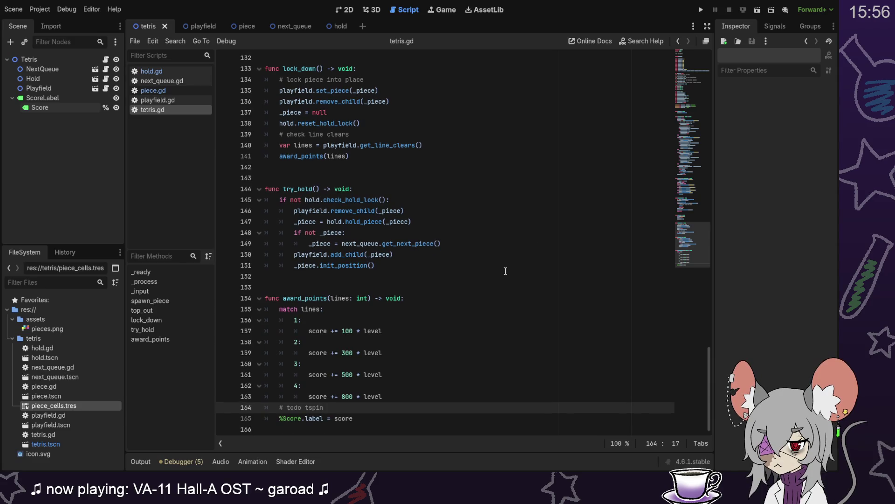
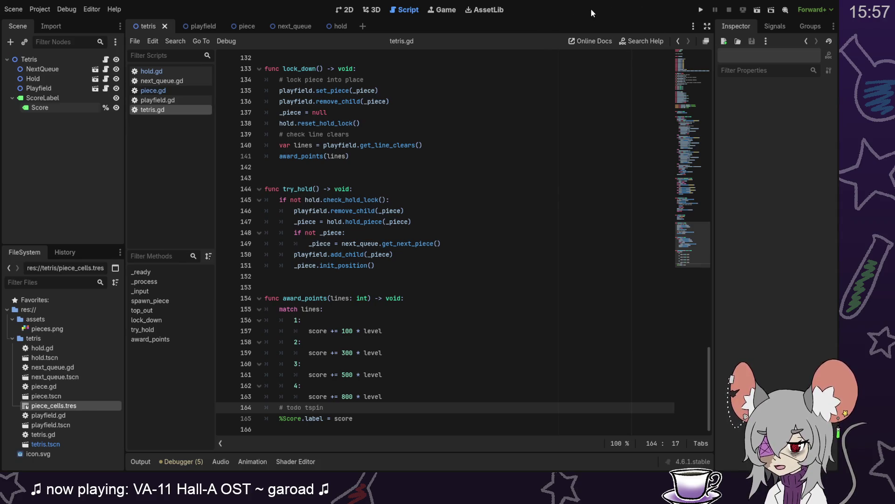
Check the remove_child line in try_hold, then return to award_points near line 164
left_click_drag(392, 200, 404, 210)
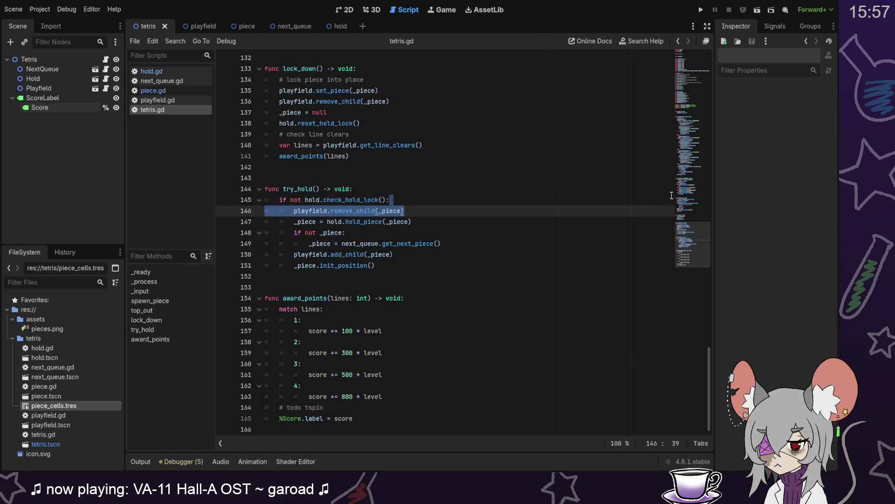
left_click(535, 267)
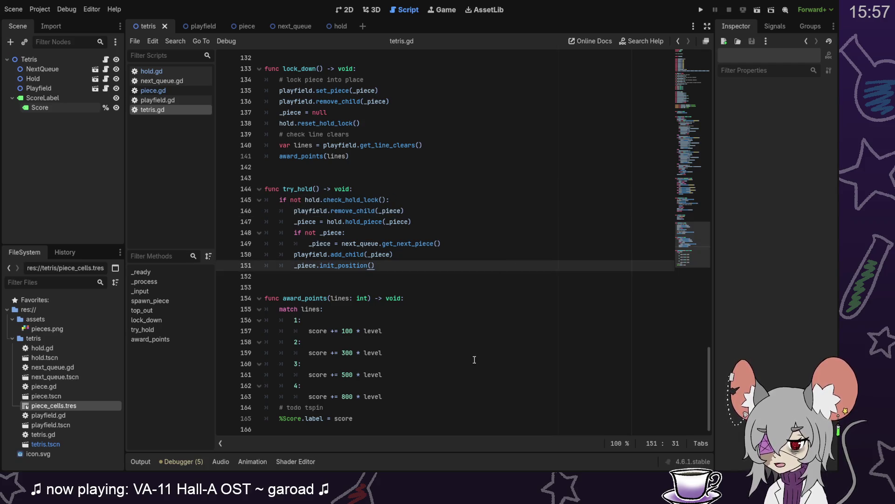
mouse_move(690, 224)
left_mouse_down()
mouse_move(689, 74)
mouse_move(689, 86)
left_mouse_up()
left_click_drag(689, 193, 690, 303)
left_click(455, 396)
left_click(464, 406)
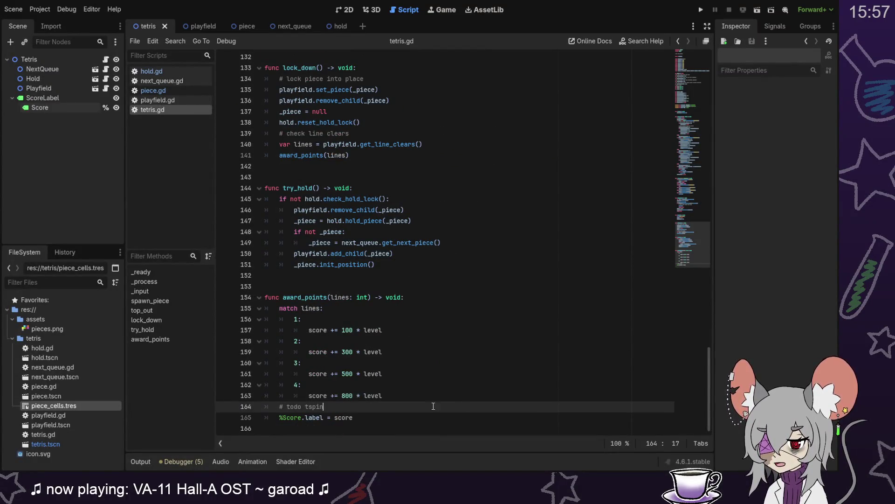
left_click(693, 254)
mouse_move(693, 250)
left_mouse_down()
mouse_move(694, 164)
mouse_move(693, 264)
left_mouse_up()
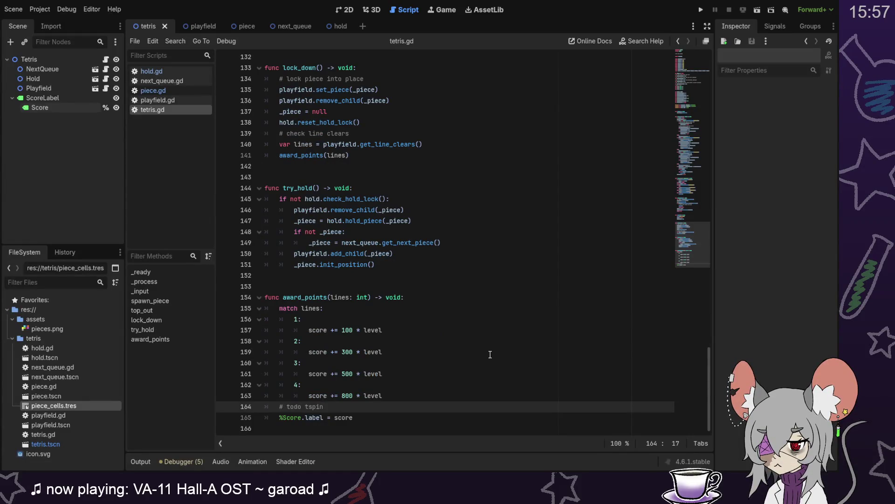
Change score to str(score) on line 165 and save tetris.gd
left_click(336, 421)
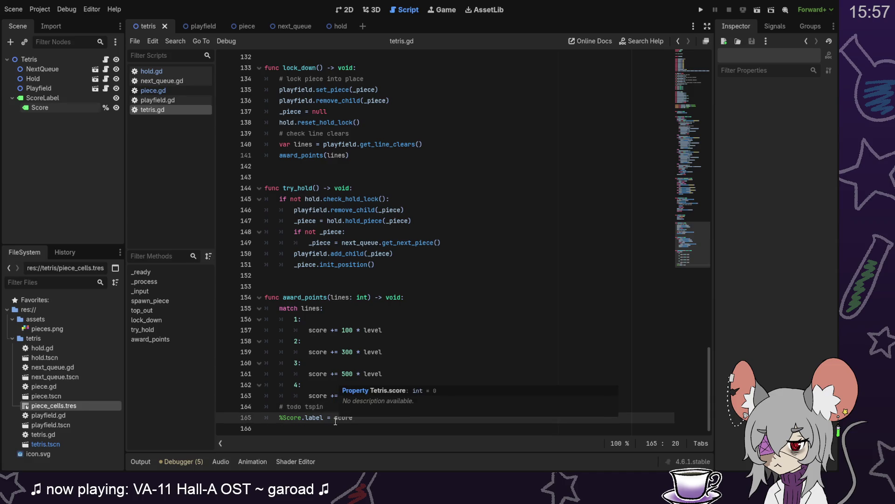
type("str")
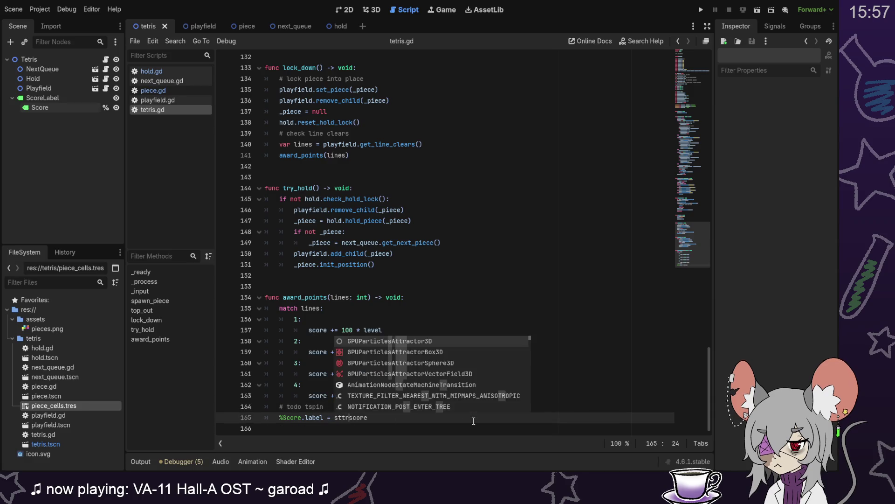
type("(")
key("End")
type(")")
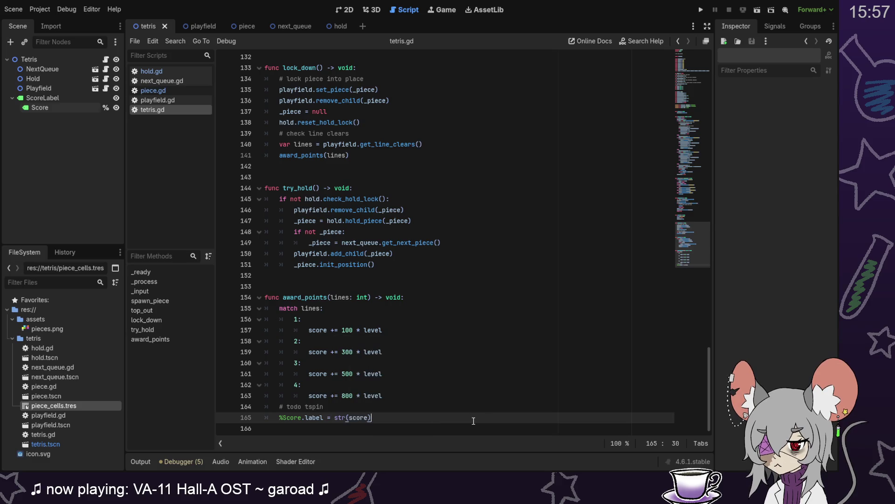
key("ctrl+s")
Run the project, then move the orange piece right and hard-drop it to trigger scoring
left_click(701, 11)
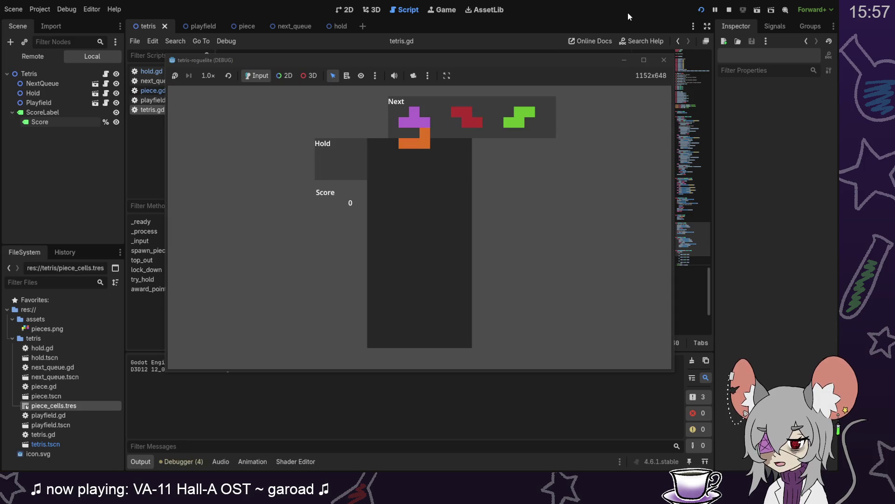
key("Right")
key("Right")
key("Right")
key("Right")
key("Down")
key("Down")
key("Down")
key("space")
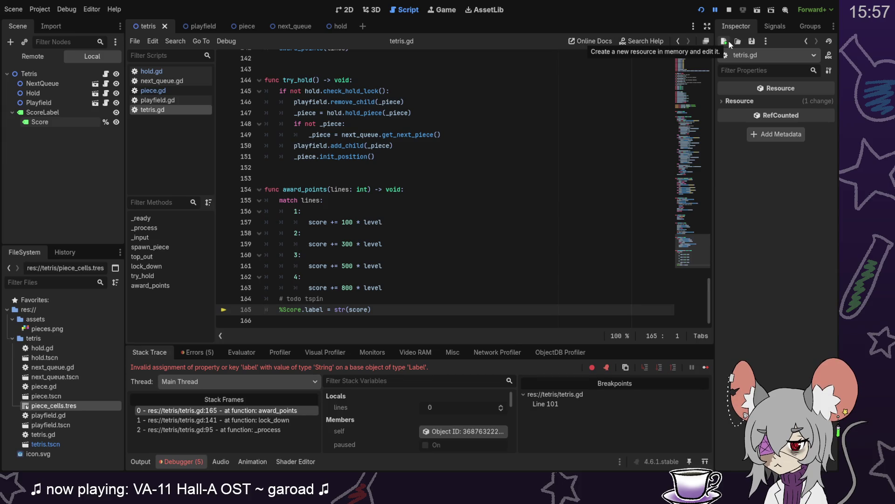
Stop the game and replace label with text on line 165 for the Score label
left_click(730, 10)
double_click(316, 309)
type("text")
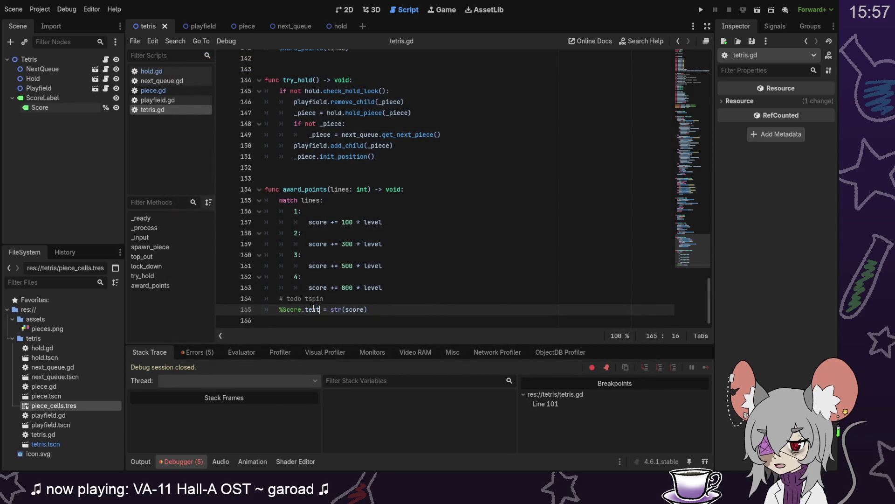
left_click(404, 312)
Put the award_points call under 'if lines > 0:' after line 140, then relaunch with F5
scroll(339, 259, "up", 3)
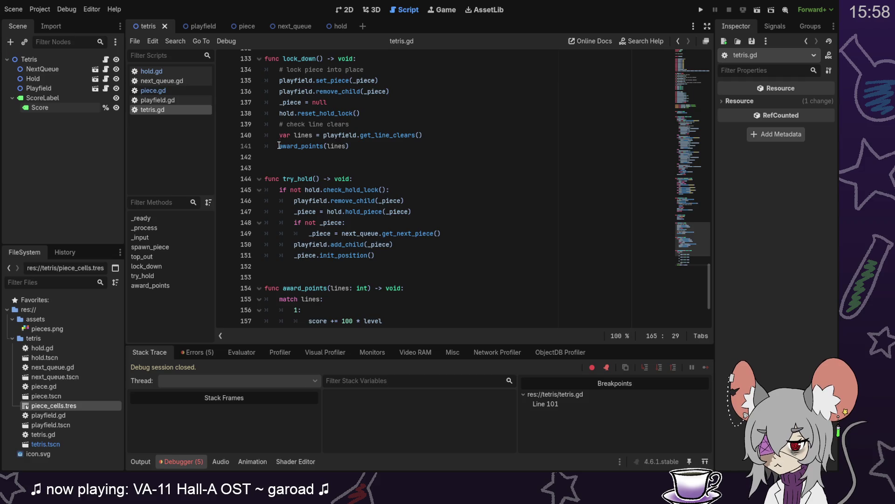
scroll(354, 205, "down", 3)
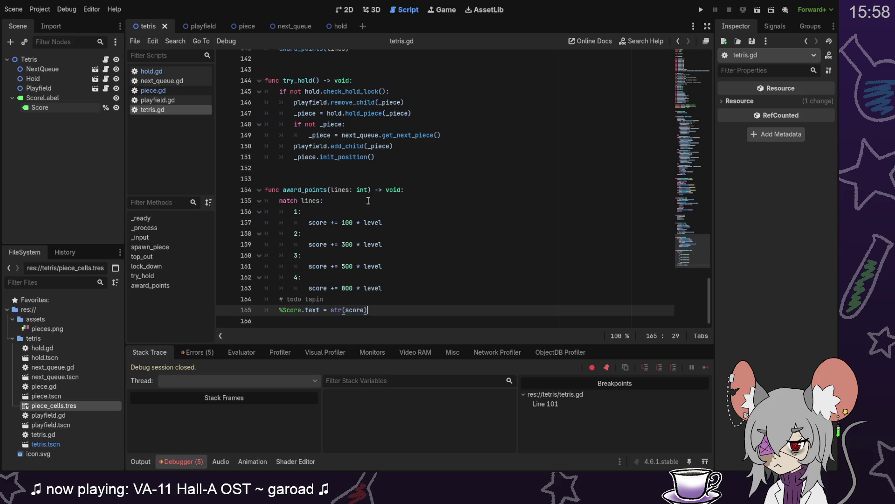
scroll(368, 201, "up", 2)
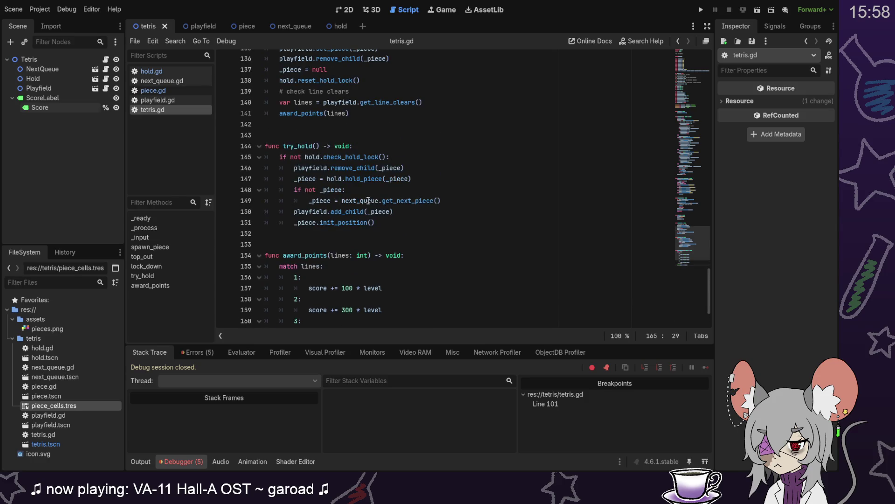
left_click(442, 95)
left_click(442, 97)
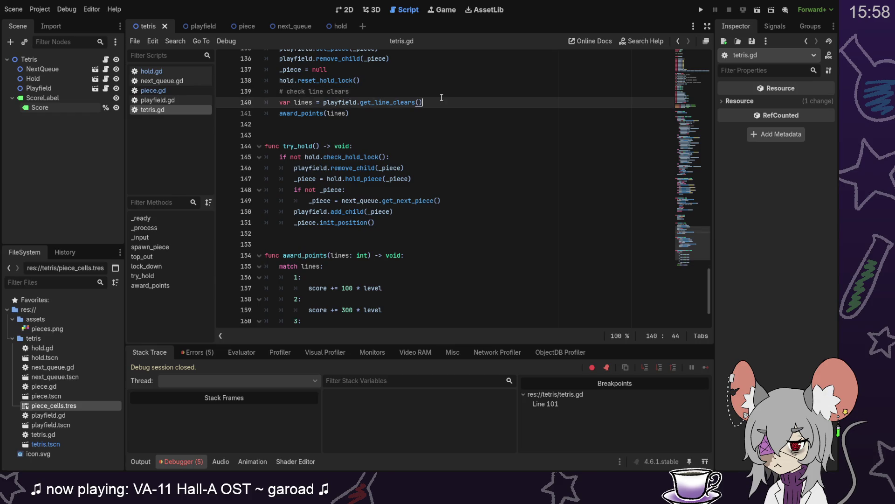
key("Return")
type("if line s")
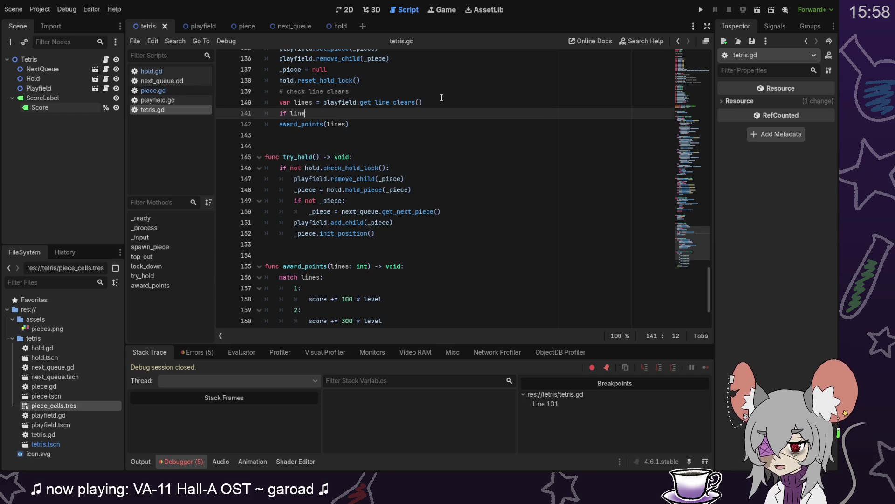
key("BackSpace")
key("BackSpace")
type("s > 0:")
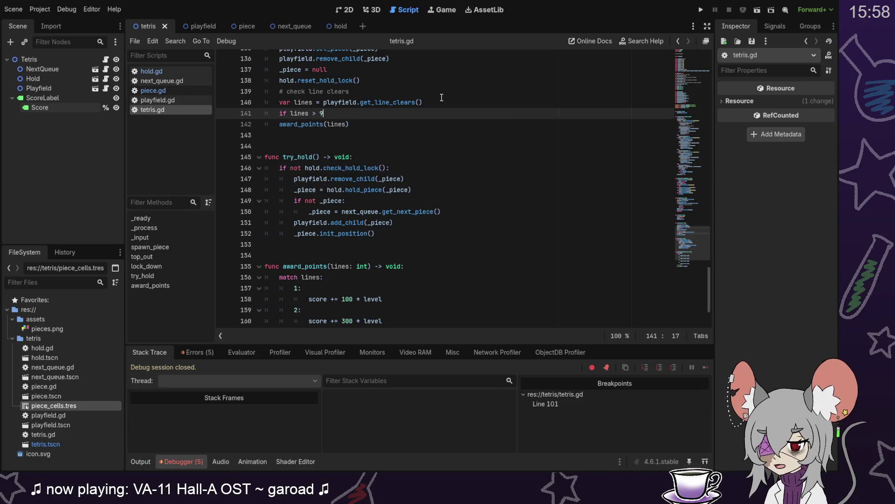
double_click(308, 124)
key("Tab")
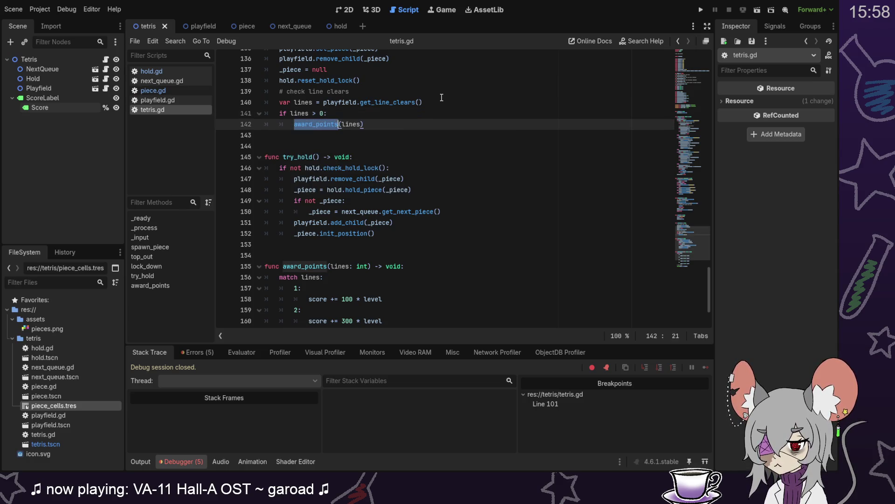
key("F5")
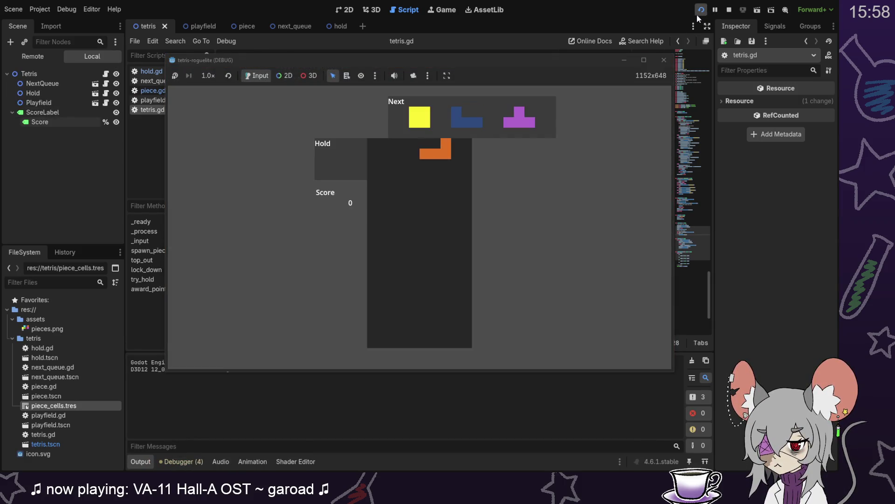
Place the L, O, J and T pieces, then drop a vertical I piece to clear a line
key("Right")
key("Down")
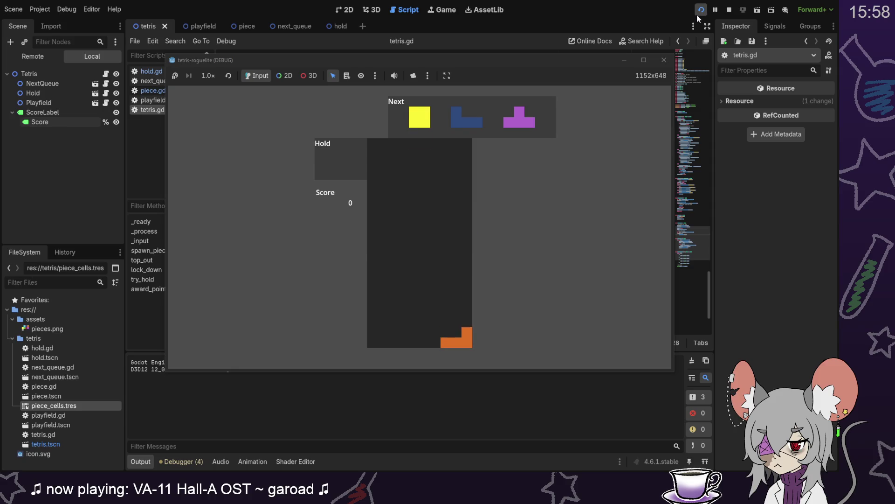
key("Right")
key("Down")
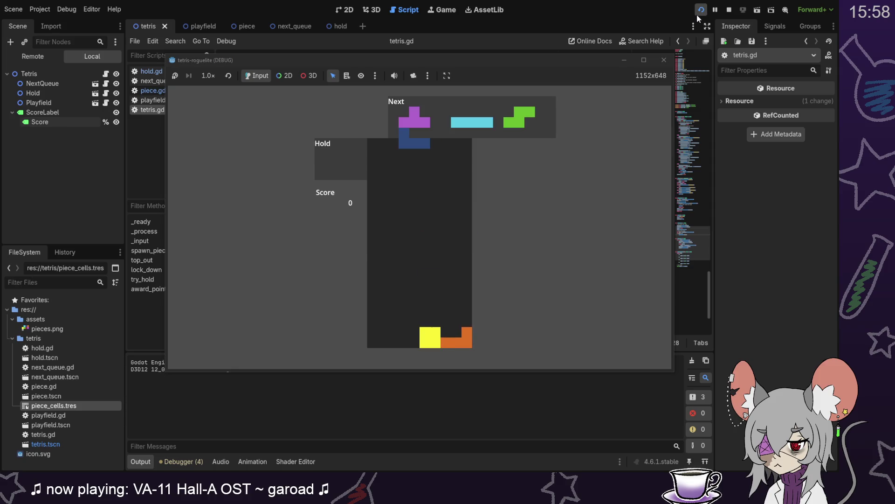
key("Down")
key("Left")
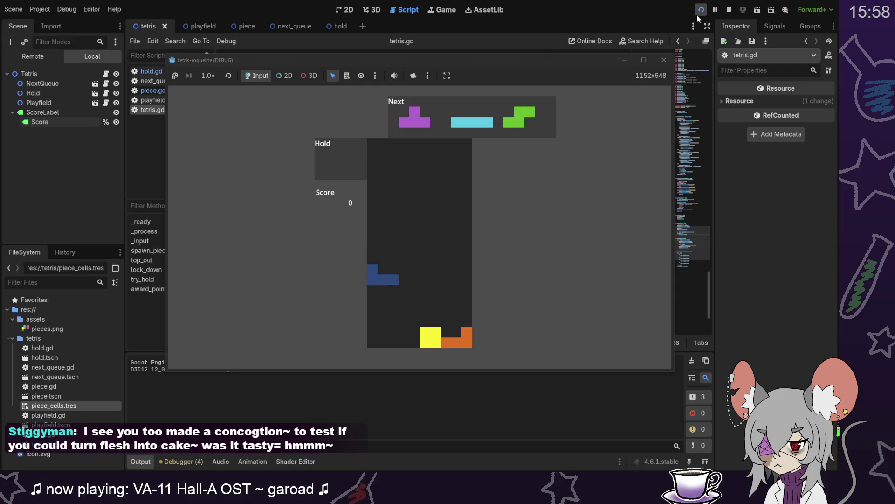
key("Up")
key("Left")
key("Down")
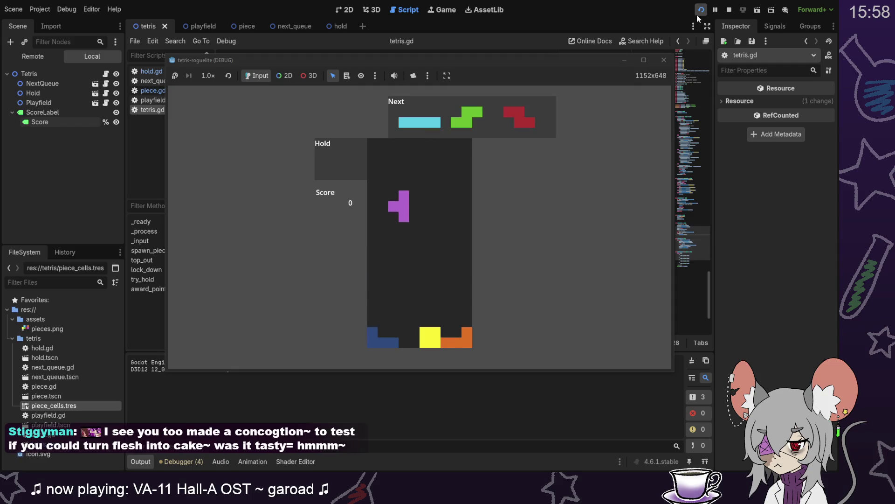
key("Up")
key("Right")
key("Down")
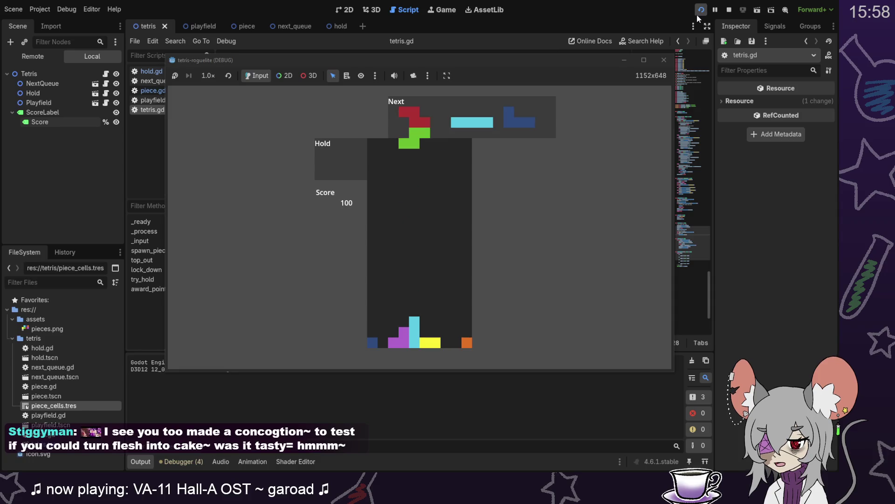
Stack the S, Z, I and J pieces on the right side of the board
key("Right")
key("Right")
key("Right")
key("Down")
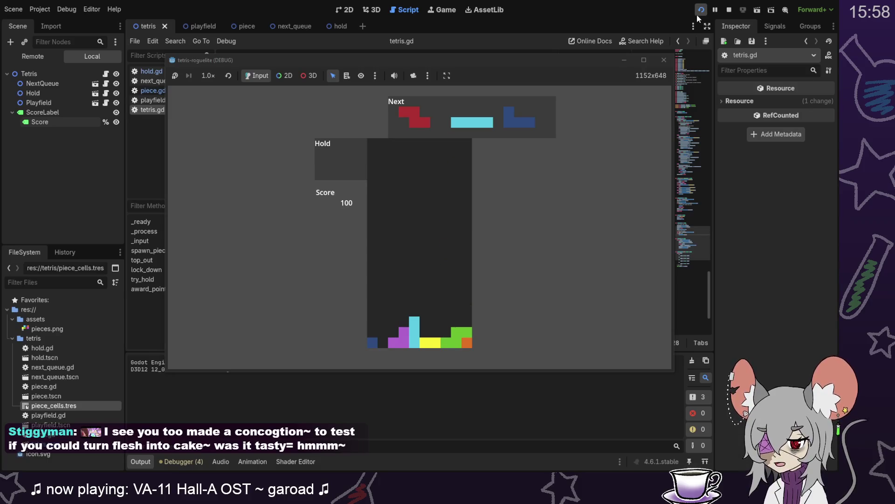
key("Right")
key("Up")
key("Right")
key("Down")
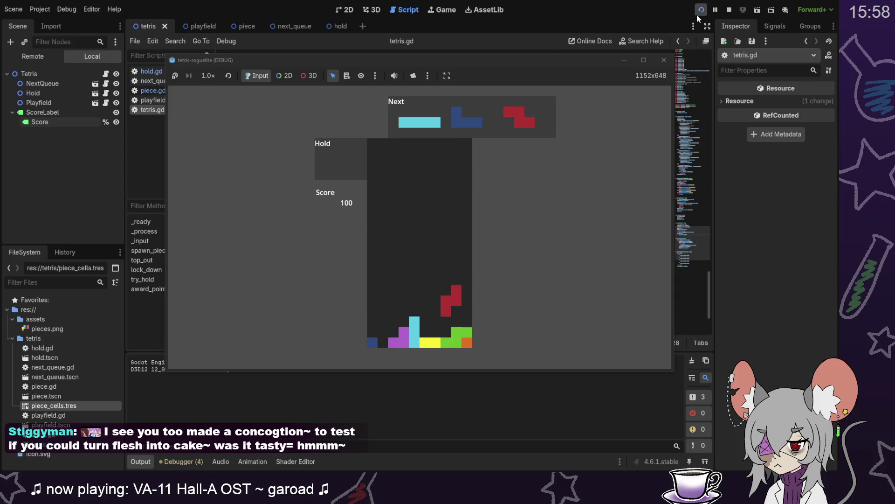
key("Up")
key("Right")
key("Right")
key("Right")
key("Down")
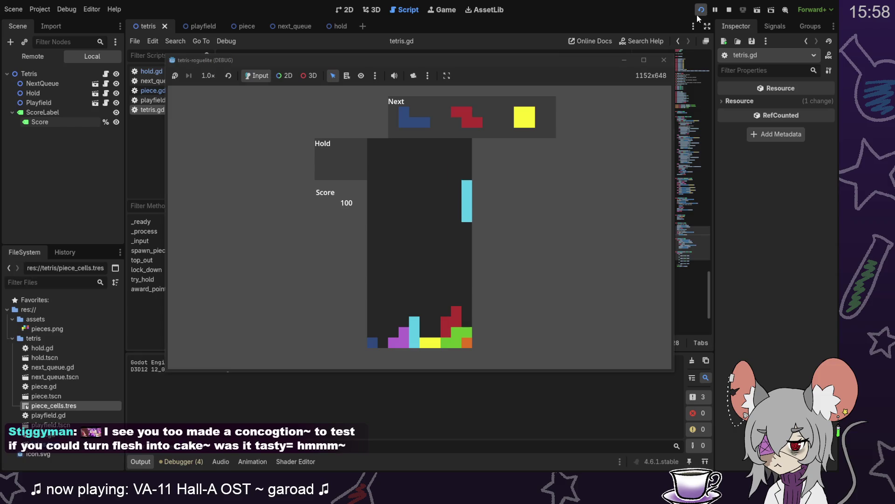
key("Up")
key("Down")
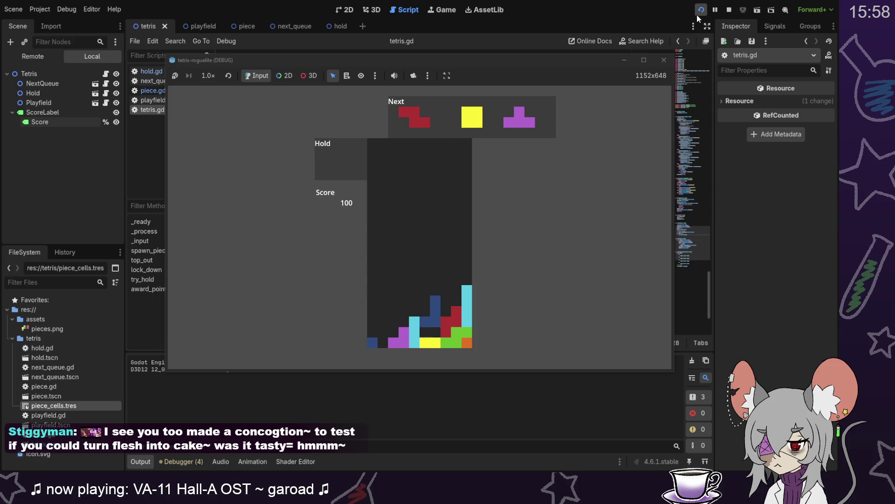
Drop the Z, O and T pieces to clear two lines, then stop the game
key("Right")
key("Right")
key("Right")
key("Left")
key("Left")
key("Left")
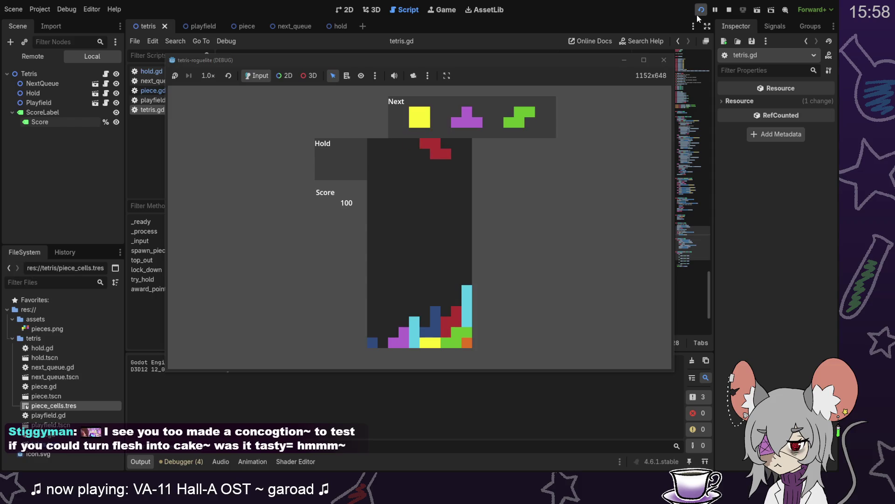
key("Right")
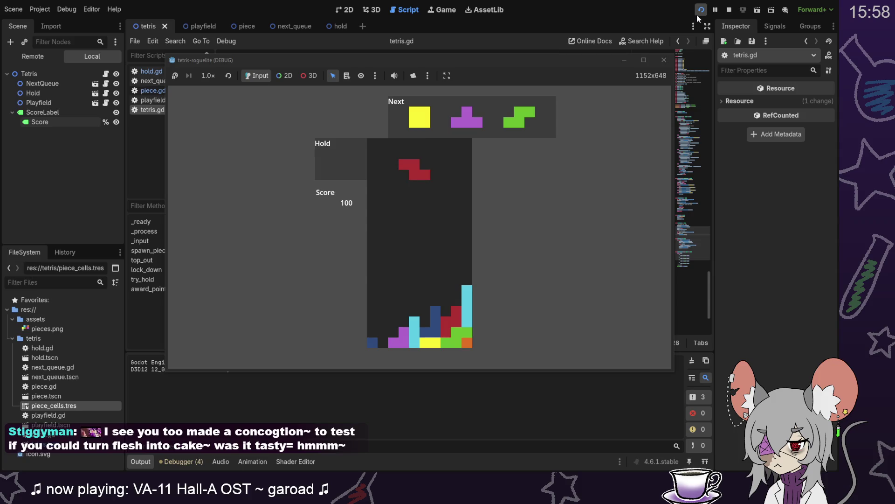
key("Right")
key("Up")
key("Right")
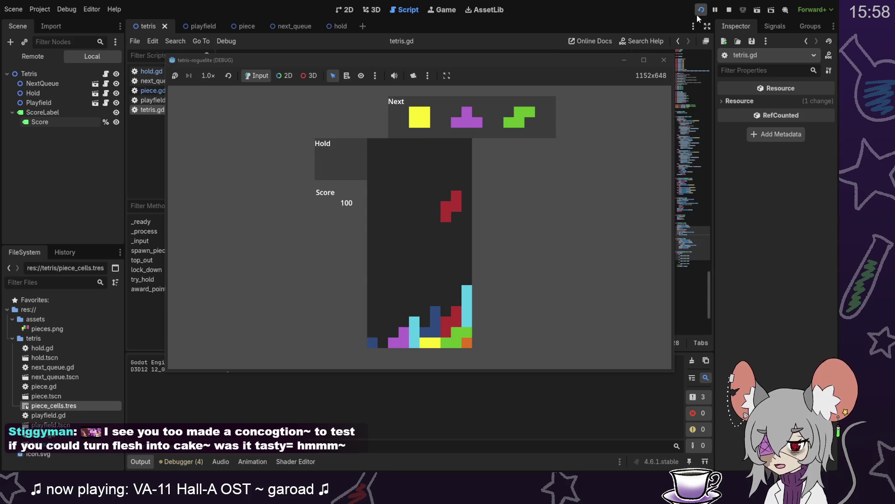
key("Down")
key("Down")
key("Down")
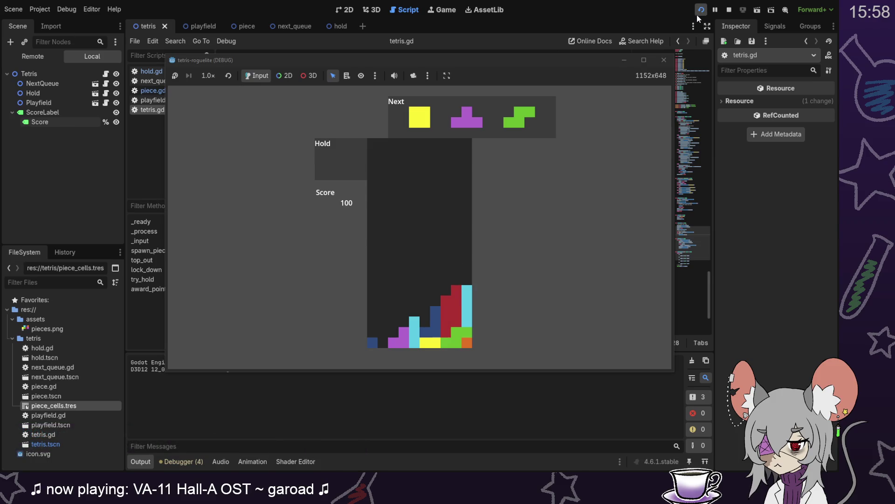
key("Right")
key("Right")
key("Right")
key("Down")
key("Down")
key("Down")
key("Left")
key("Left")
key("Left")
key("Down")
key("Down")
key("Down")
key("Down")
key("Down")
key("Down")
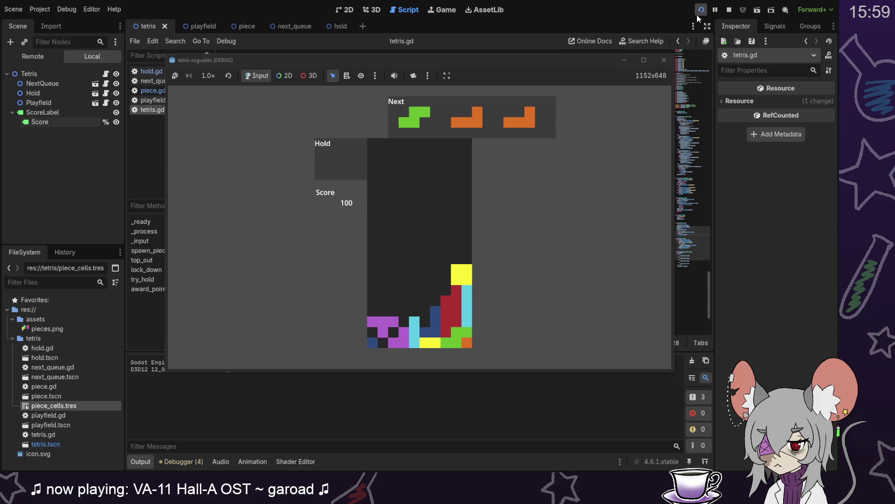
key("Down")
key("Down")
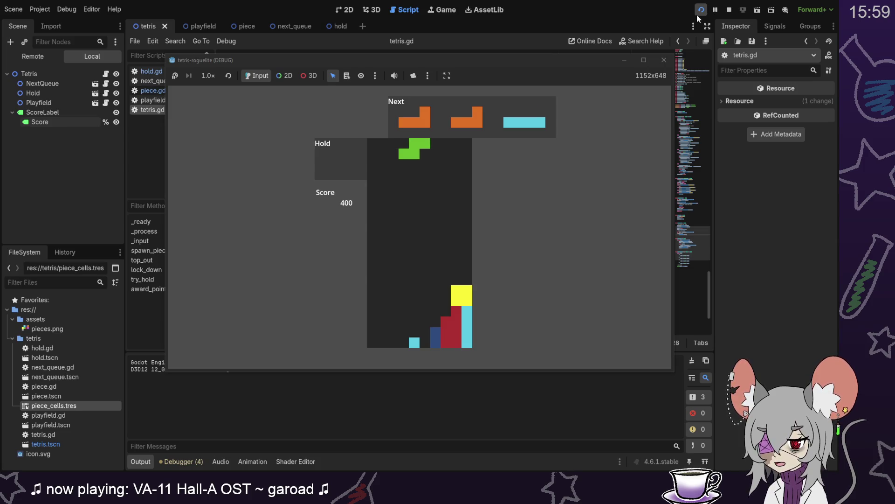
left_click(730, 10)
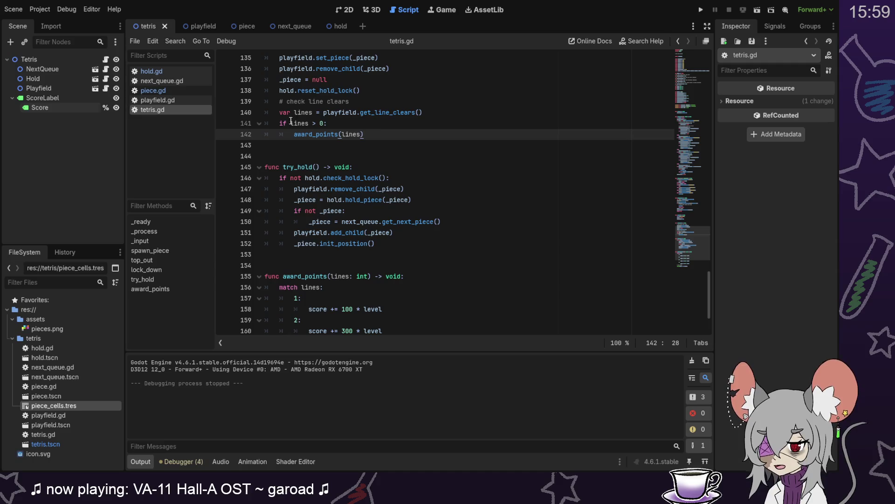
Scroll down to award_points and review its 100/300/500/800 × level scoring code
scroll(424, 134, "down", 3)
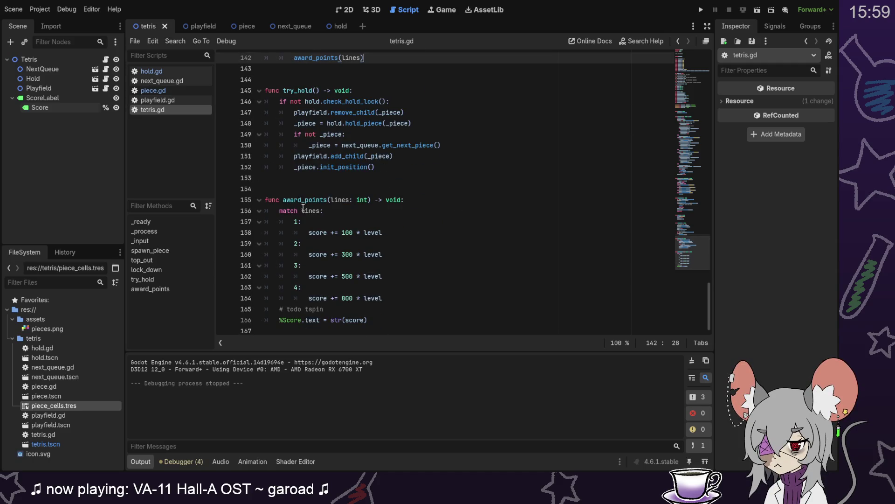
left_click_drag(298, 211, 388, 309)
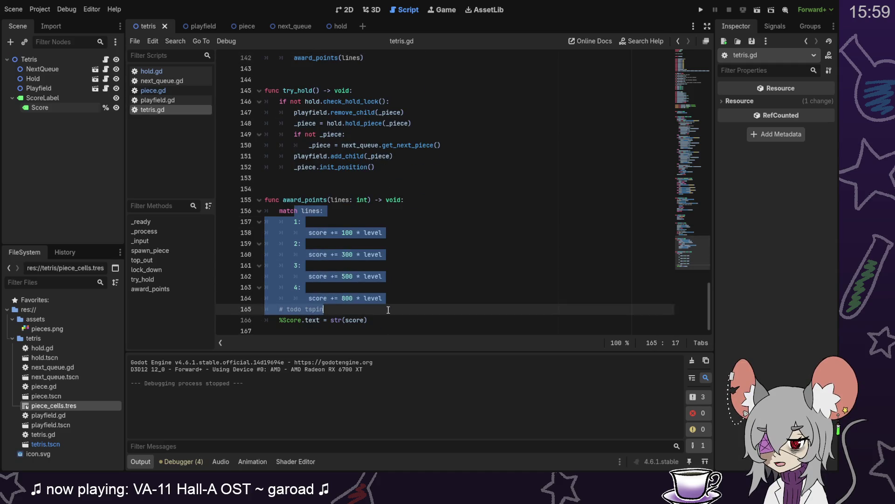
left_click(426, 301)
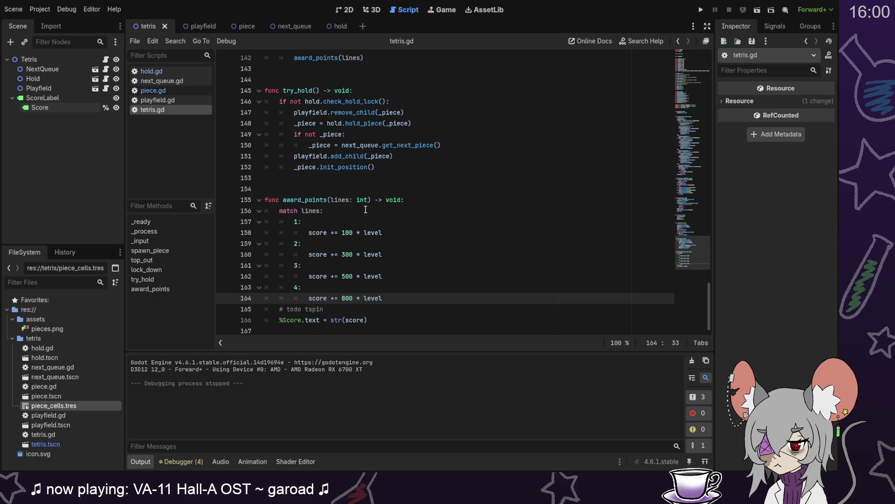
scroll(434, 204, "up", 5)
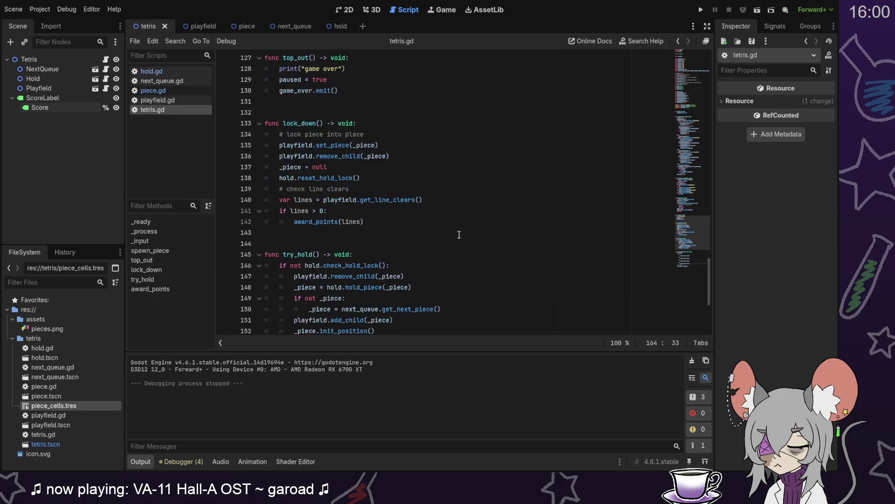
Delete the 'if lines > 0:' condition so lock_down always calls award_points
left_click(294, 222)
left_click_drag(294, 222, 280, 212)
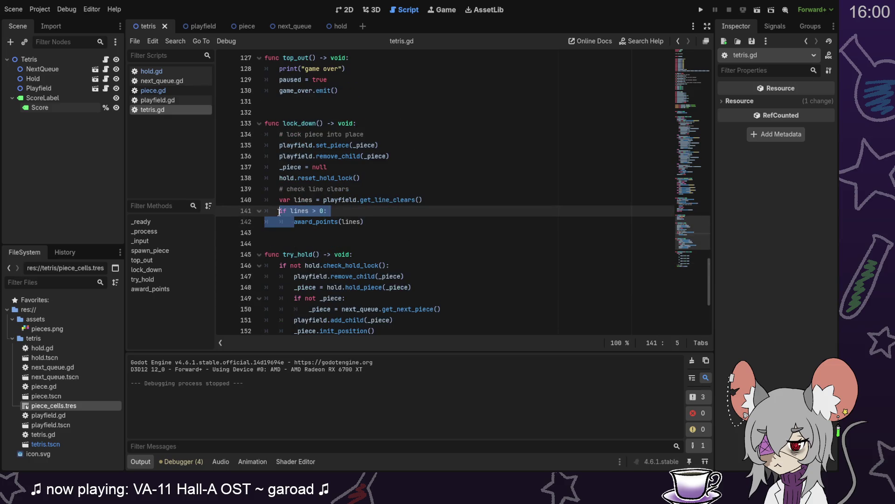
key("Tab")
key("shift+Tab")
key("BackSpace")
Add a '0: pass' case under 'match lines:' and type ', ' after 'lines: int'
scroll(401, 222, "down", 5)
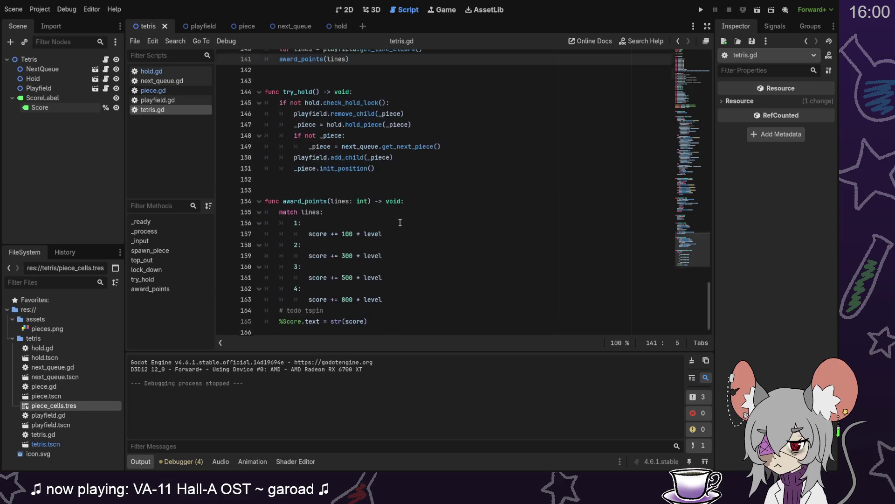
left_click(339, 210)
key("Return")
type("0:")
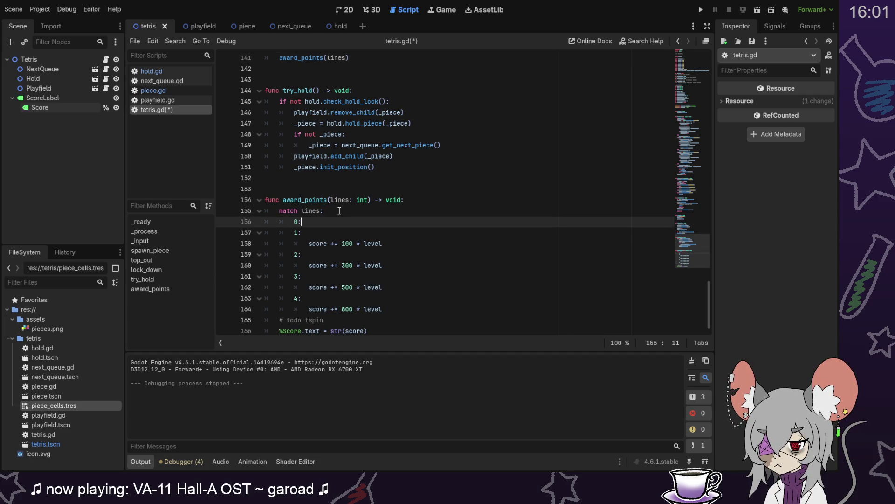
key("Return")
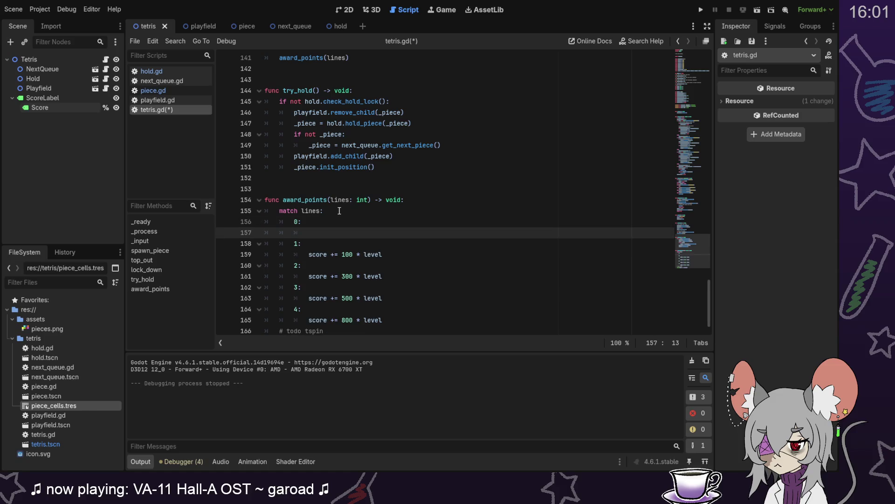
type("pass")
key("Up")
key("Up")
scroll(402, 300, "down", 1)
left_click(401, 300)
key("Return")
key("BackSpace")
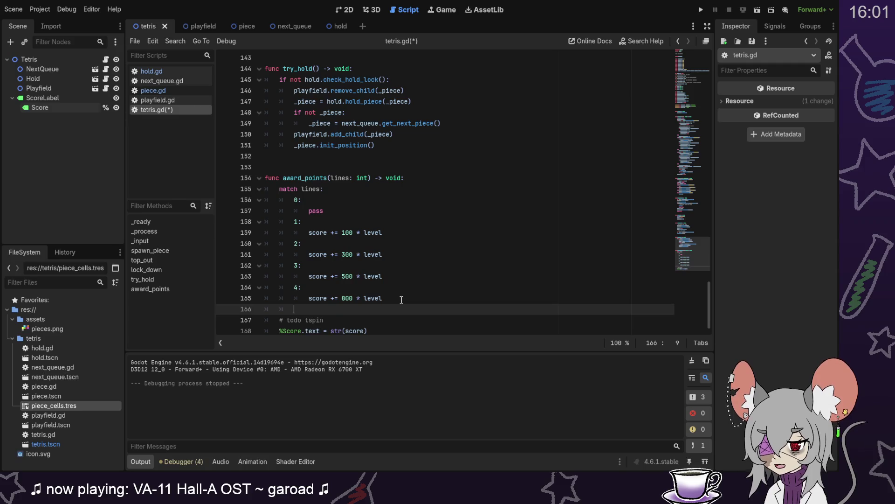
left_click(368, 180)
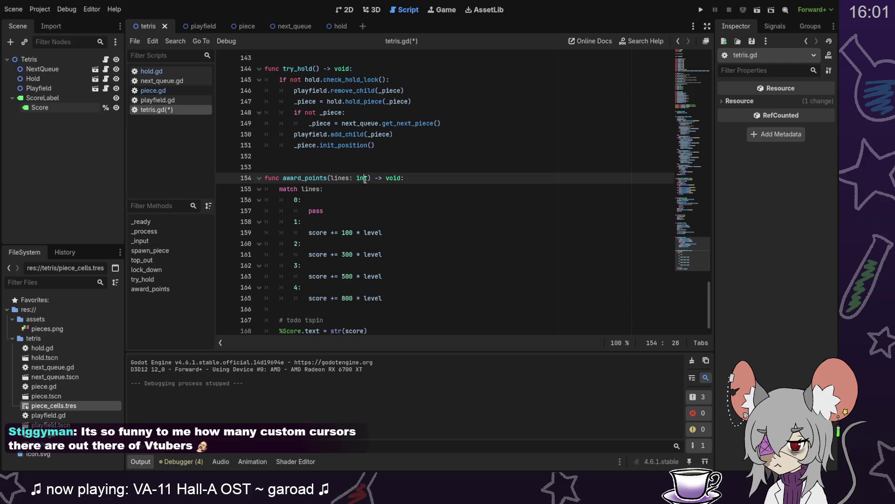
type(",")
Type a 'soft: bool' second parameter into award_points, then delete it again
type("sof")
type("t")
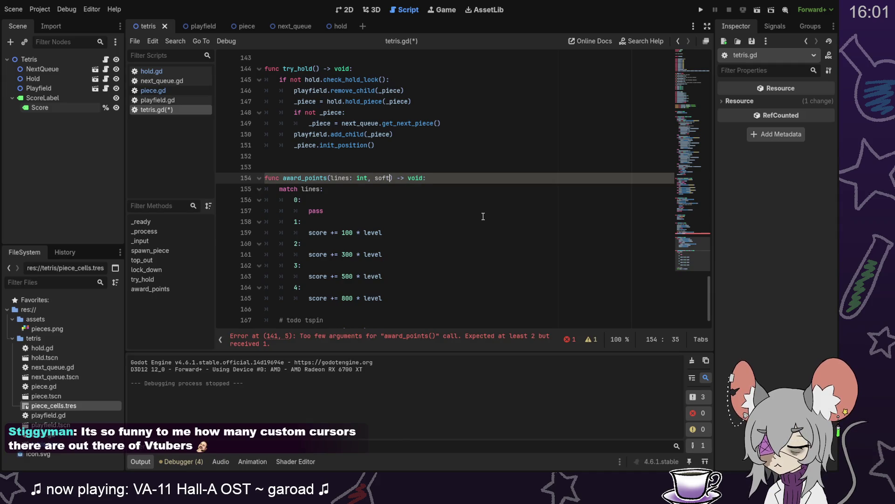
type(":")
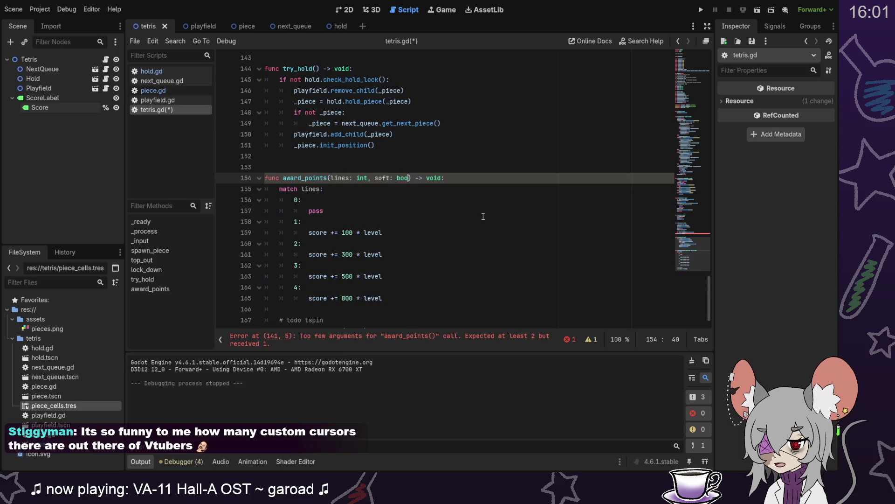
type("bool")
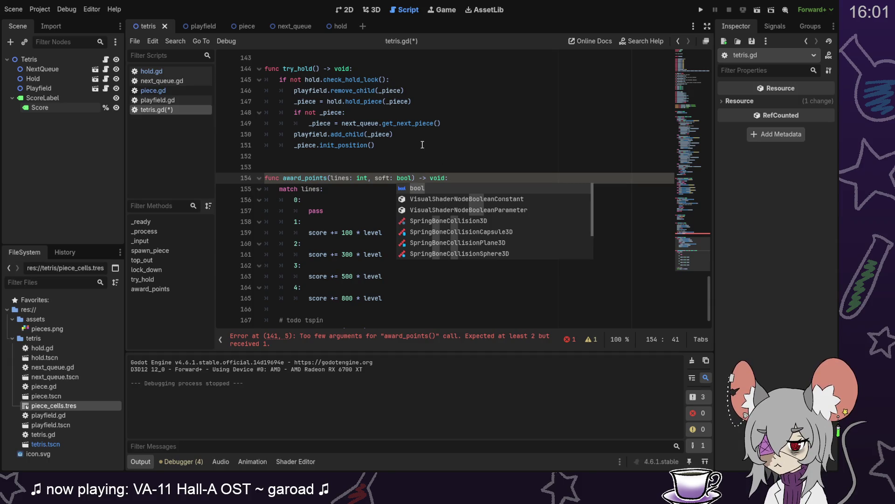
left_click_drag(368, 180, 411, 180)
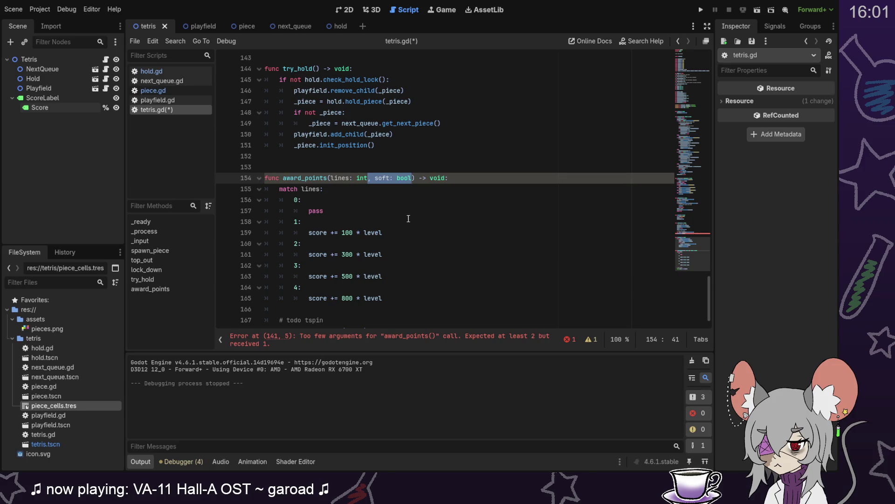
key("BackSpace")
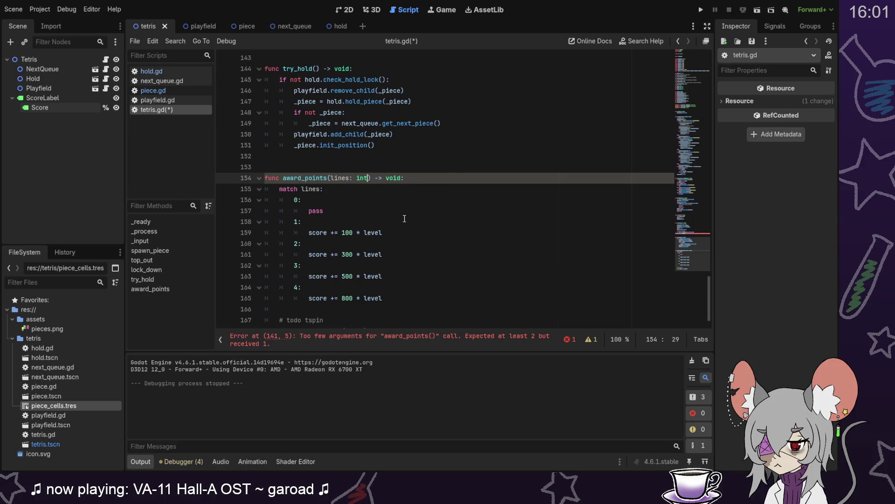
Delete the empty line after the 4-line case and review the new 0: pass case
left_click_drag(397, 309, 420, 302)
key("BackSpace")
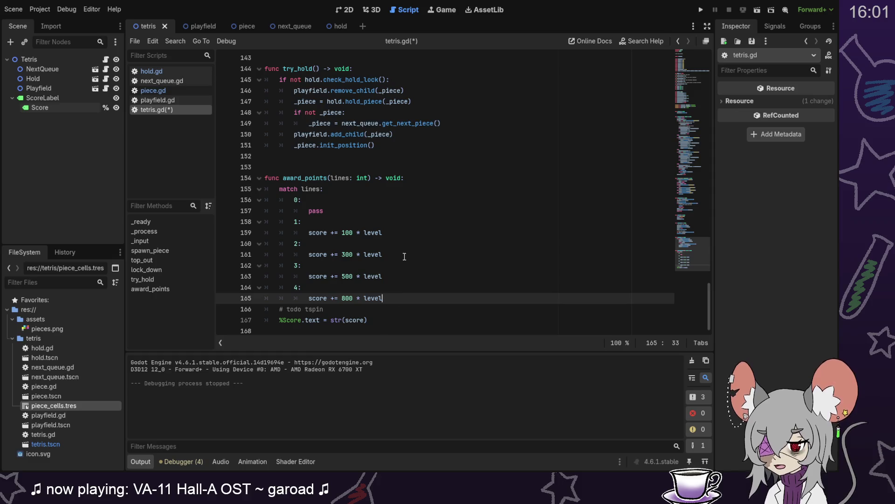
scroll(481, 282, "up", 2)
scroll(480, 282, "down", 2)
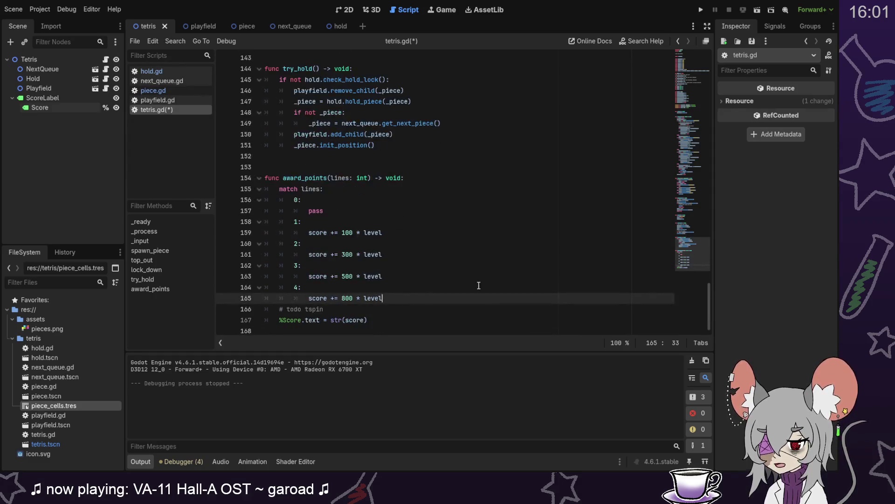
left_click(353, 213)
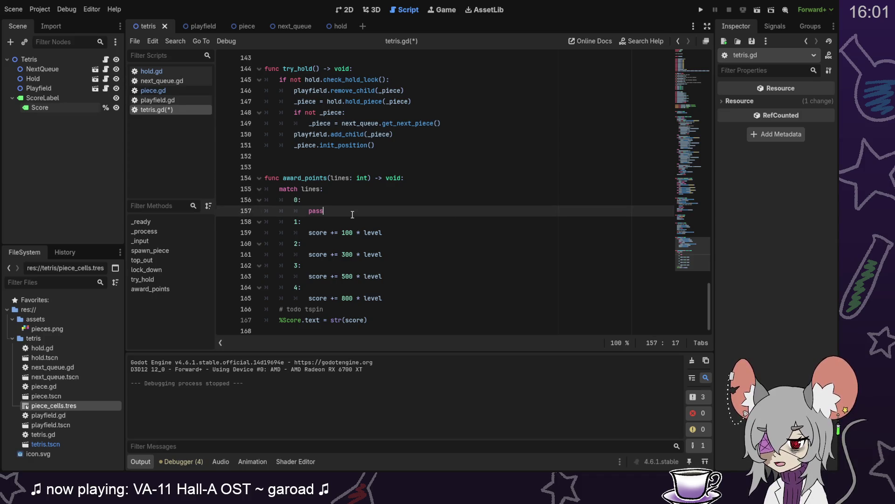
key("Up")
key("Up")
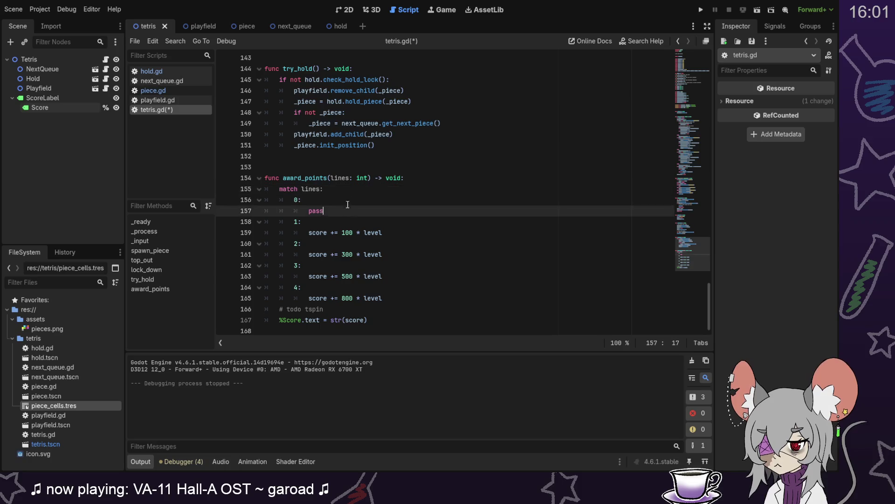
key("Down")
scroll(415, 242, "up", 3)
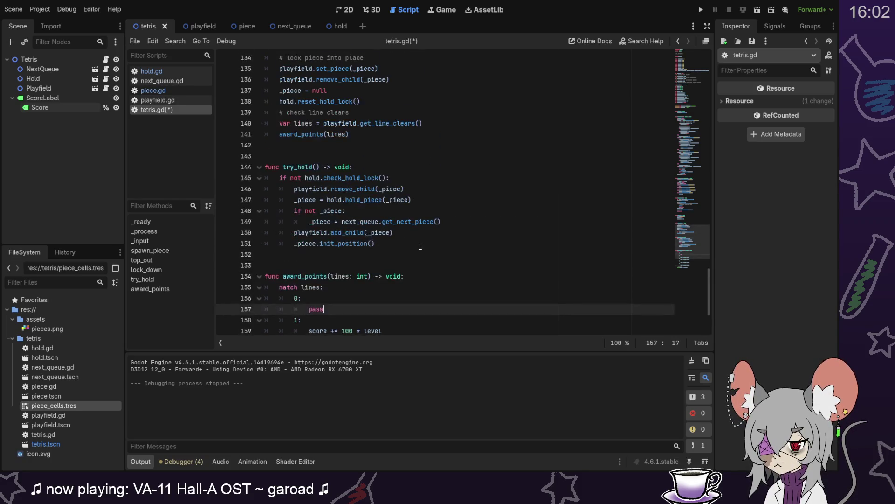
key("Down")
left_click_drag(305, 179, 325, 178)
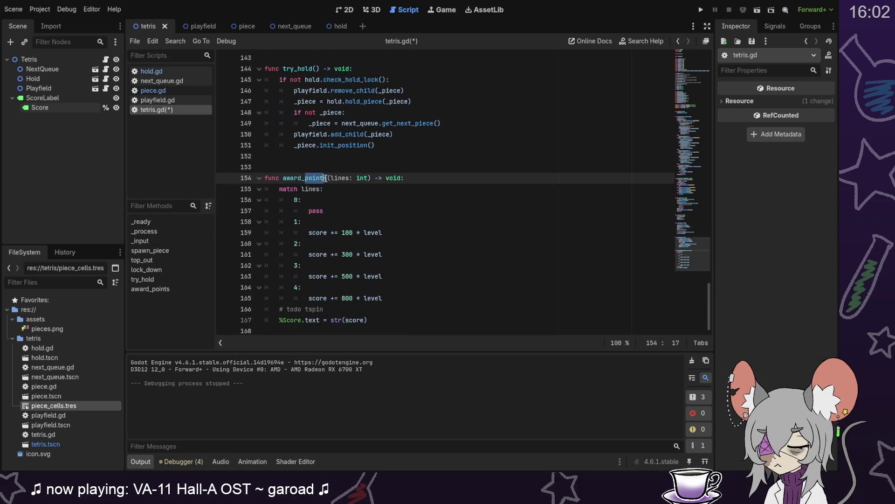
type("lines")
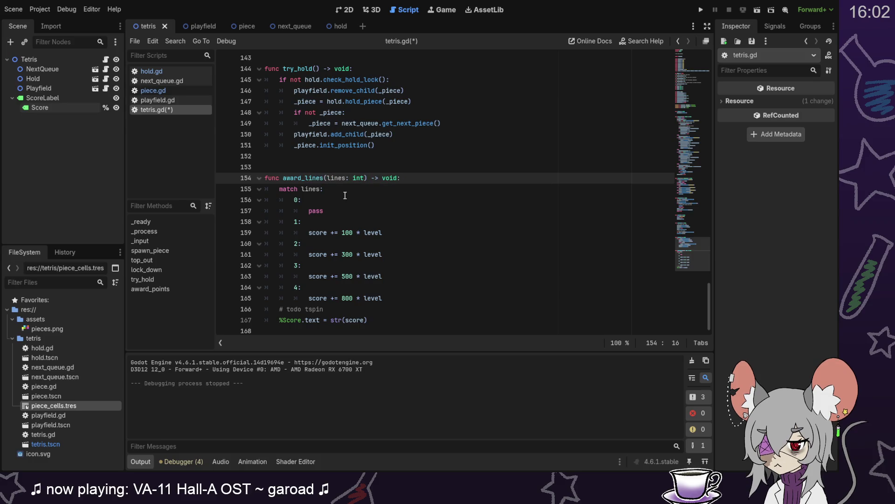
left_click(346, 195)
scroll(304, 298, "up", 8)
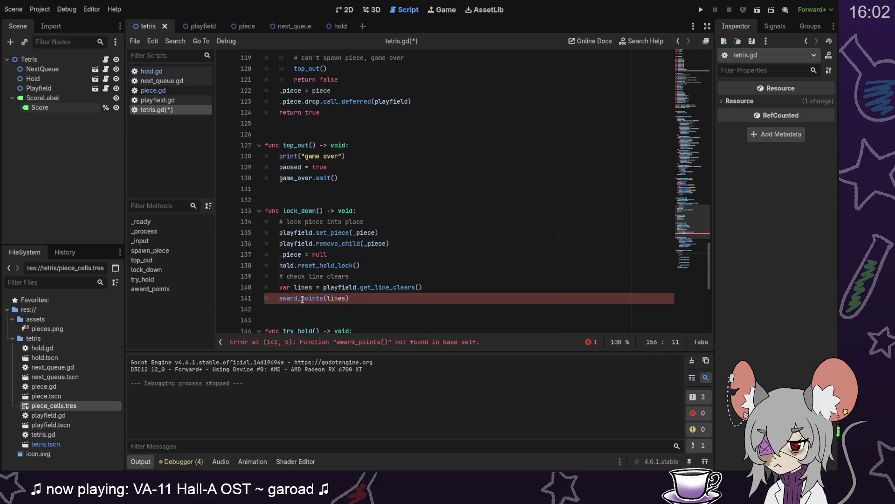
left_click_drag(301, 298, 319, 298)
type("line")
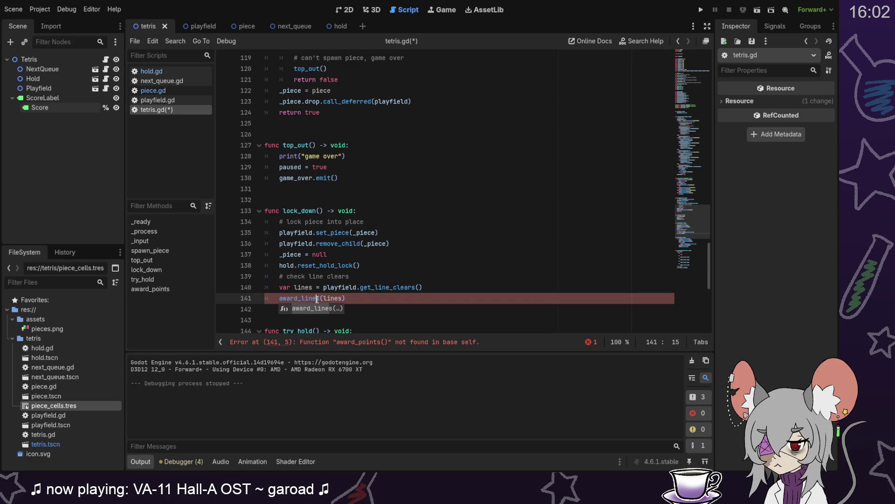
left_click(379, 297)
scroll(379, 297, "down", 3)
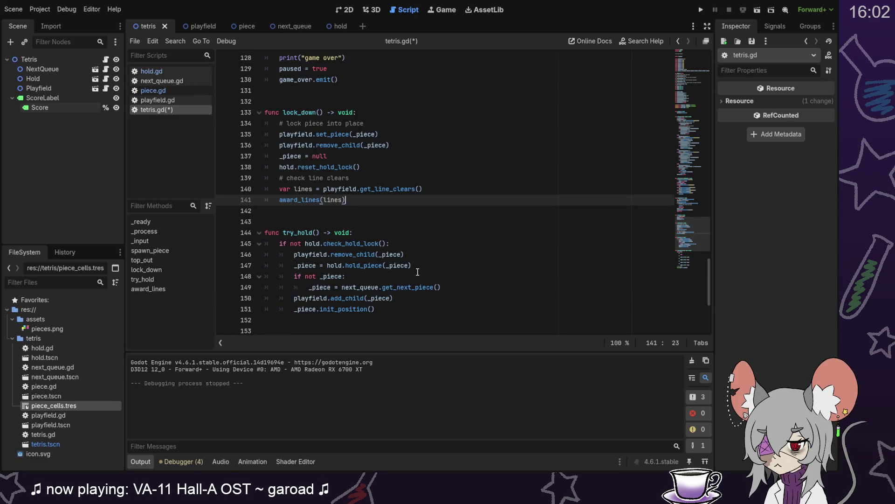
scroll(418, 272, "down", 5)
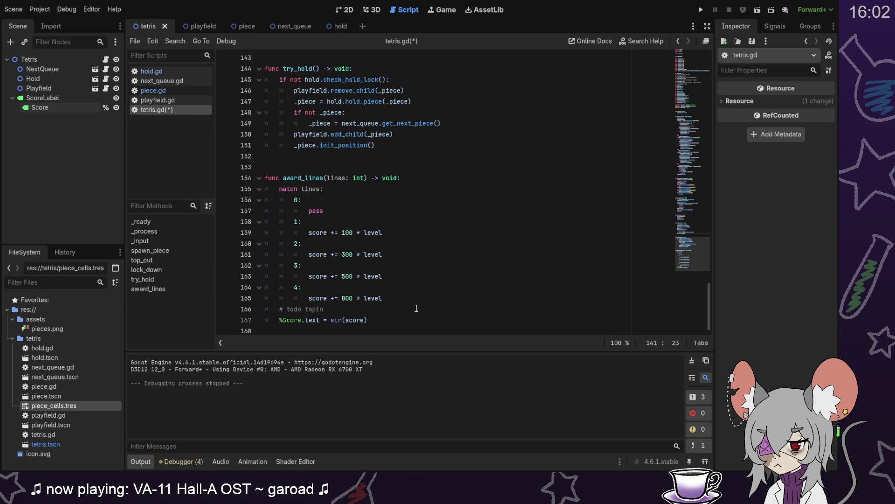
Add func add_score(amount: int) -> void and move the Score label update into its body
left_click(371, 325)
key("Return")
key("Return")
type("func add_score(")
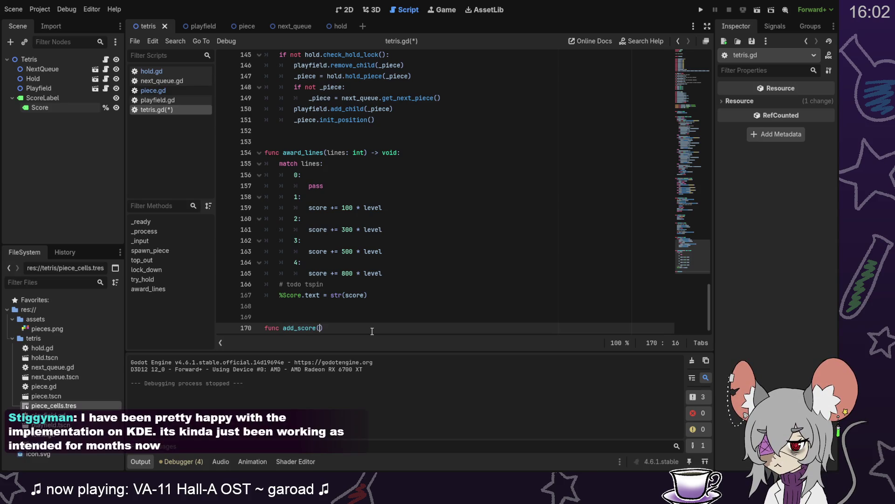
type("amount: int")
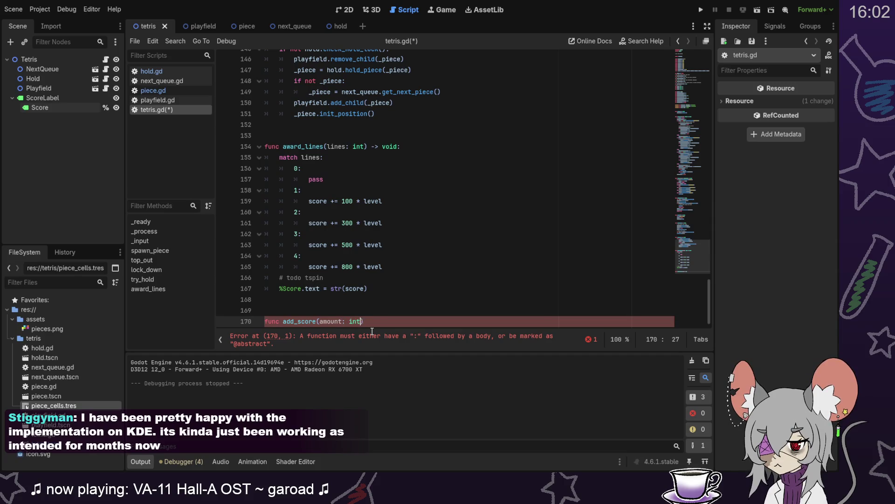
type(") -> void:")
key("Return")
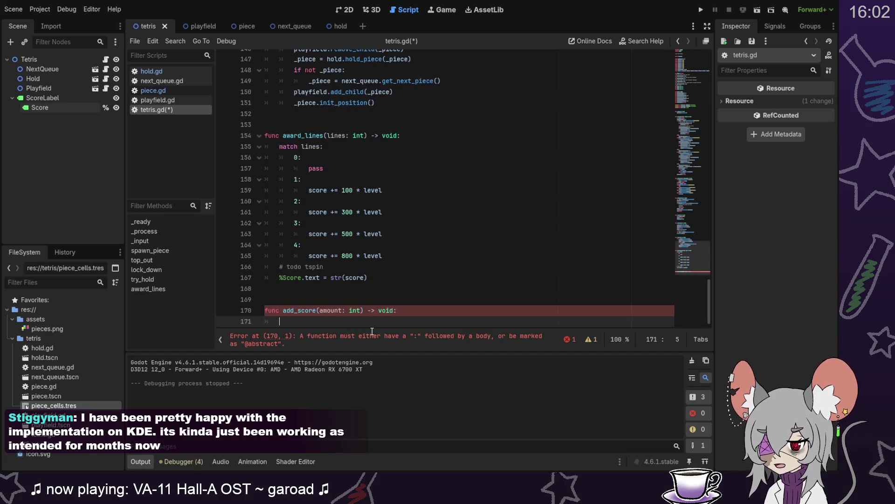
left_click(387, 291)
key("ctrl+x")
left_click(419, 316)
key("ctrl+v")
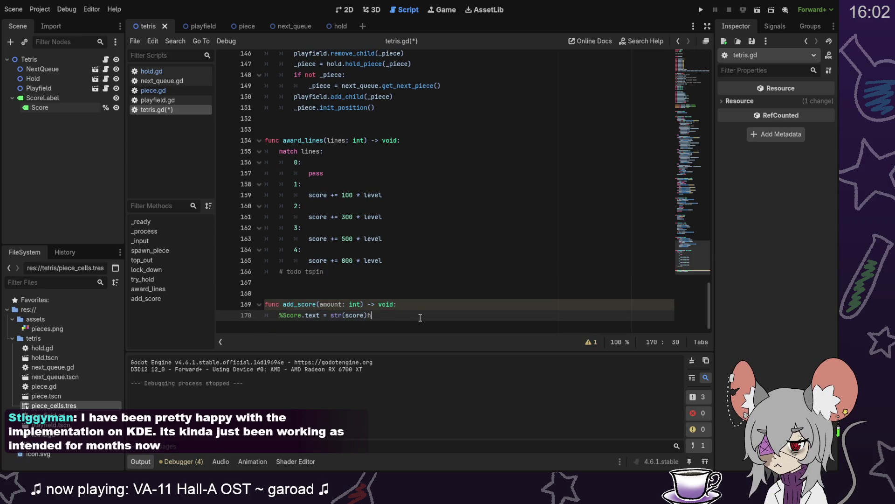
key("Return")
Start an add_score( call on a new line under the todo tspin comment
left_click(360, 276)
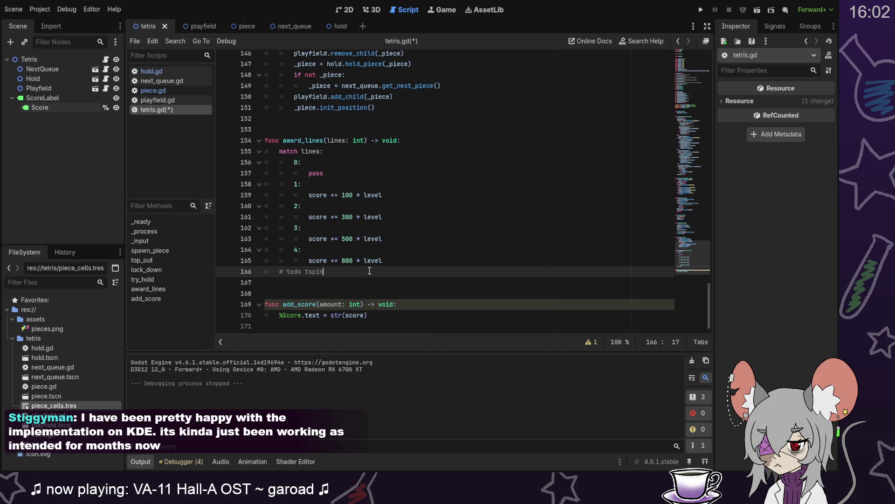
key("Return")
type("add_s")
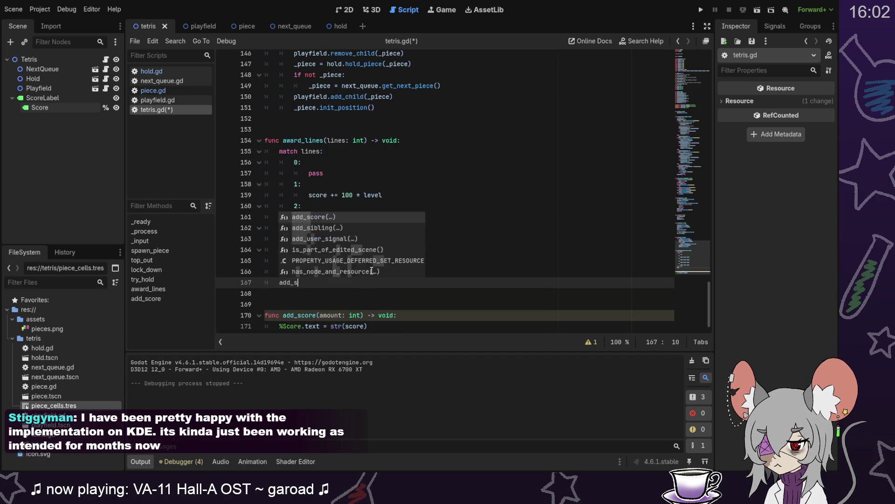
key("Return")
key("BackSpace")
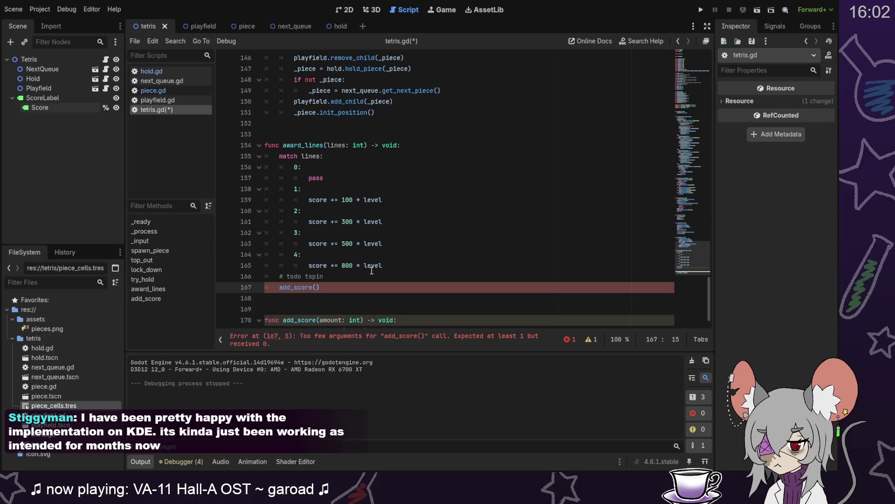
scroll(362, 268, "down", 1)
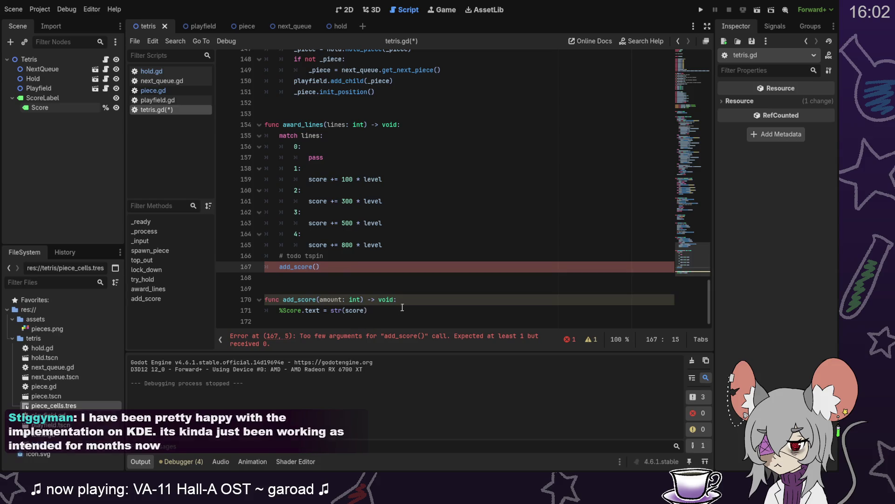
Make add_score begin with score += amount
left_click(420, 300)
key("Return")
type("score += ")
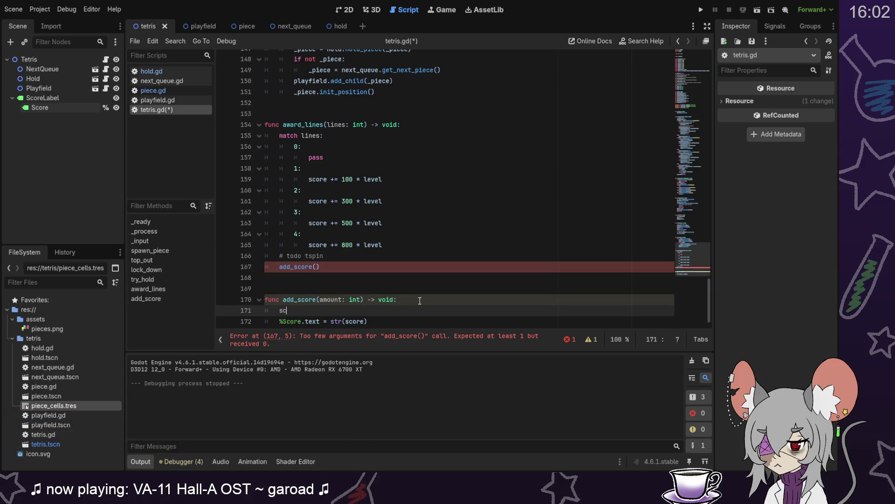
type("amount")
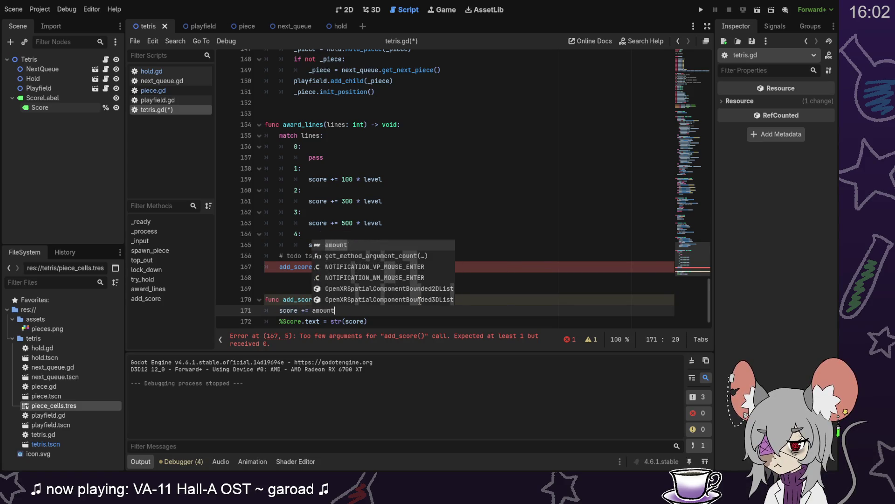
left_click(411, 322)
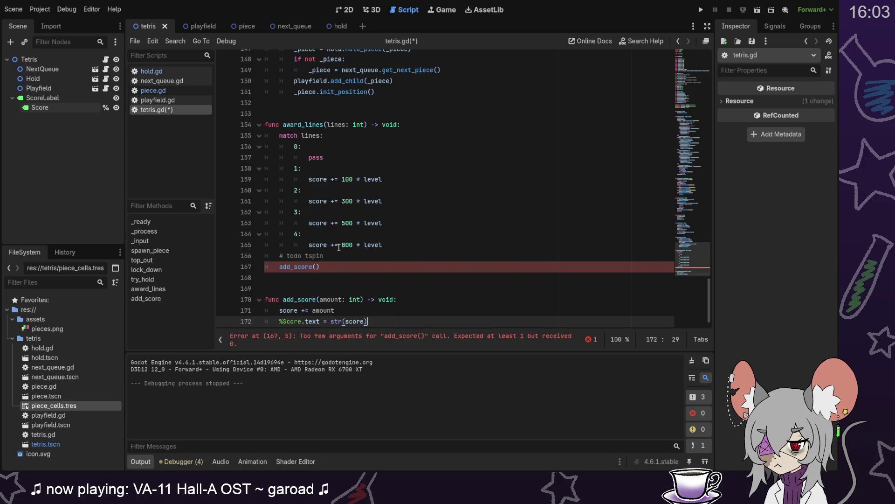
Replace the score += on line 165 with an add_score(...) call
mouse_move(280, 268)
left_mouse_down()
mouse_move(343, 254)
mouse_move(346, 268)
left_mouse_up()
key("BackSpace")
key("ctrl+v")
left_click(346, 272)
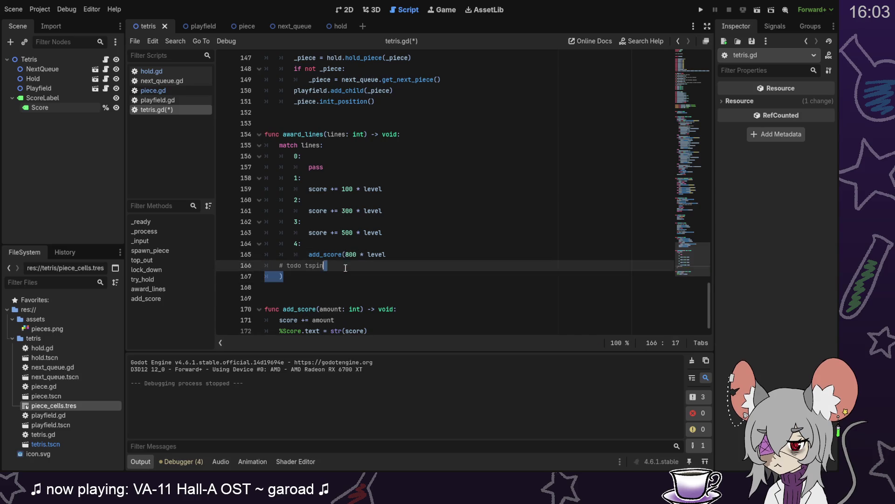
key("BackSpace")
left_click(407, 256)
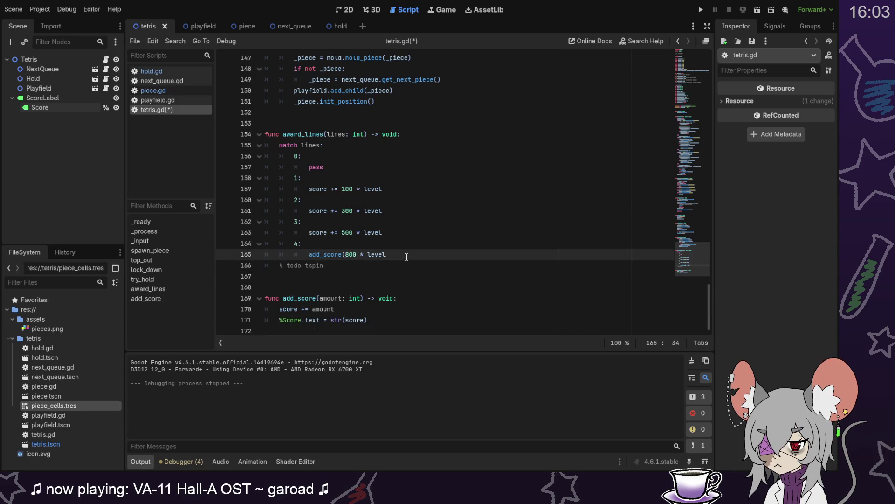
type(")")
Turn the score += rewards on lines 163, 161 and 159 into add_score(...) calls
mouse_move(313, 240)
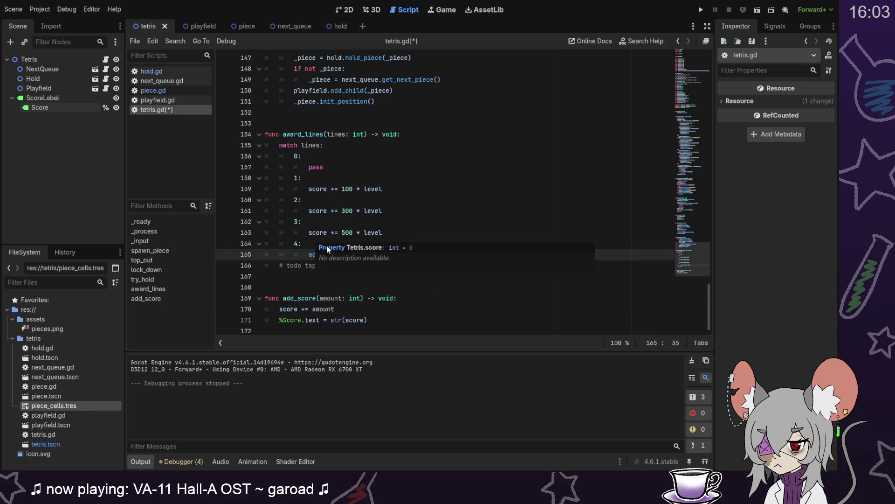
left_click_drag(309, 233, 346, 232)
type("add_score(")
left_click(418, 232)
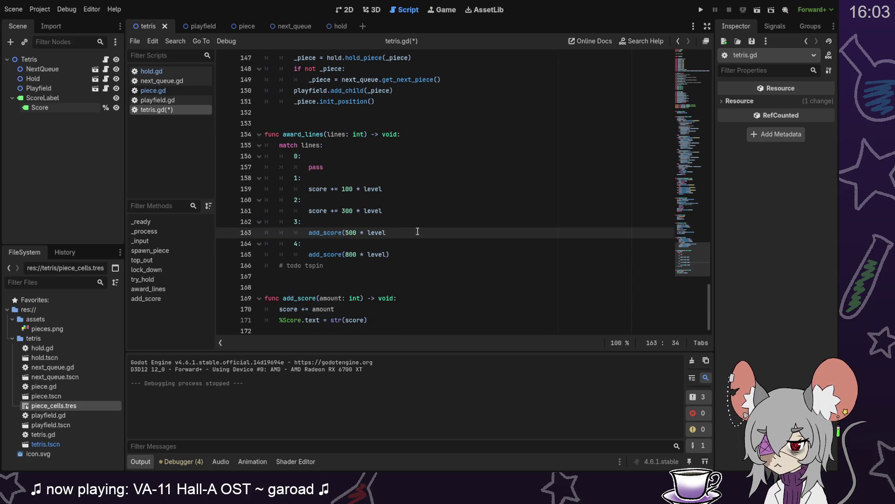
type(")")
left_click_drag(308, 210, 342, 211)
type("add_score(")
key("End")
type(")")
left_click_drag(309, 189, 345, 189)
type("add_score(")
left_click(412, 188)
type(")")
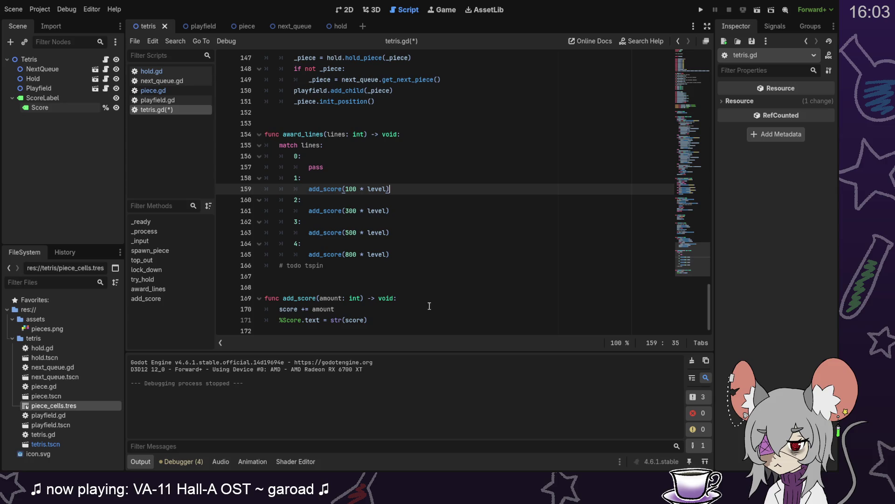
Review the finished award_lines and add_score code
left_click(427, 320)
left_click_drag(265, 135, 530, 287)
left_click(530, 287)
scroll(509, 313, "up", 3)
In the soft-drop block add 'if _should_drop: add_score(1)' and save tetris.gd
scroll(508, 314, "up", 12)
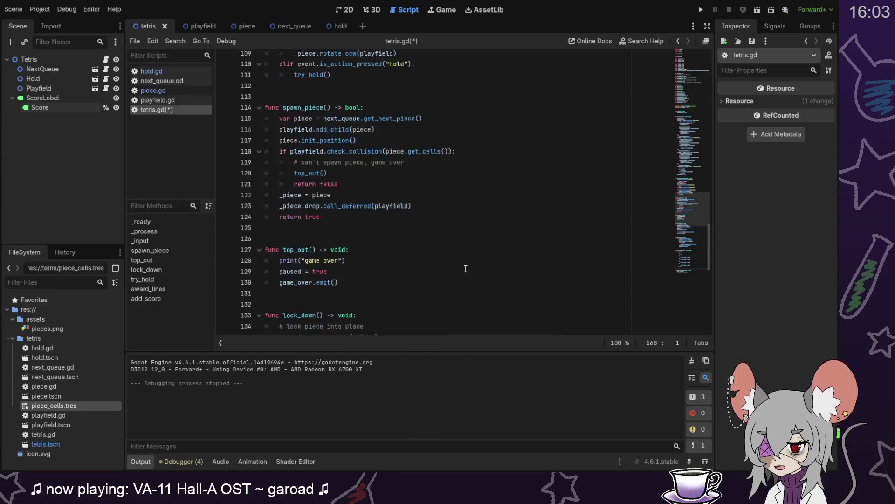
scroll(461, 260, "up", 3)
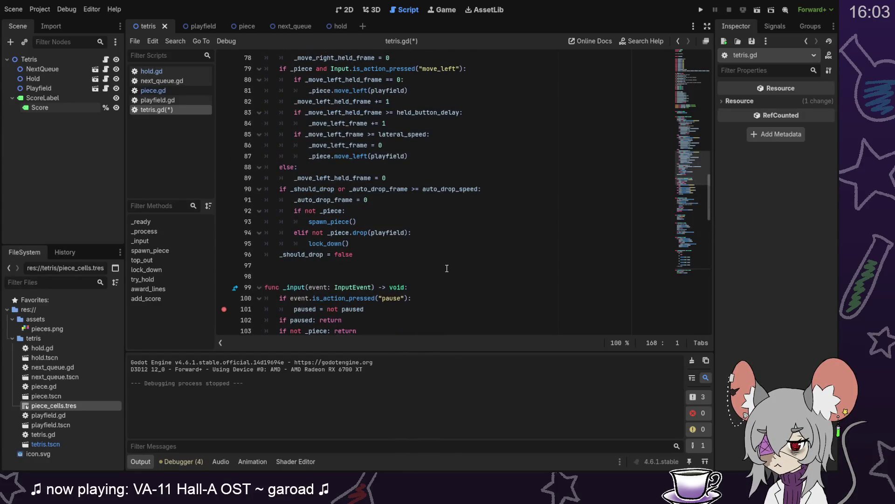
scroll(447, 269, "up", 10)
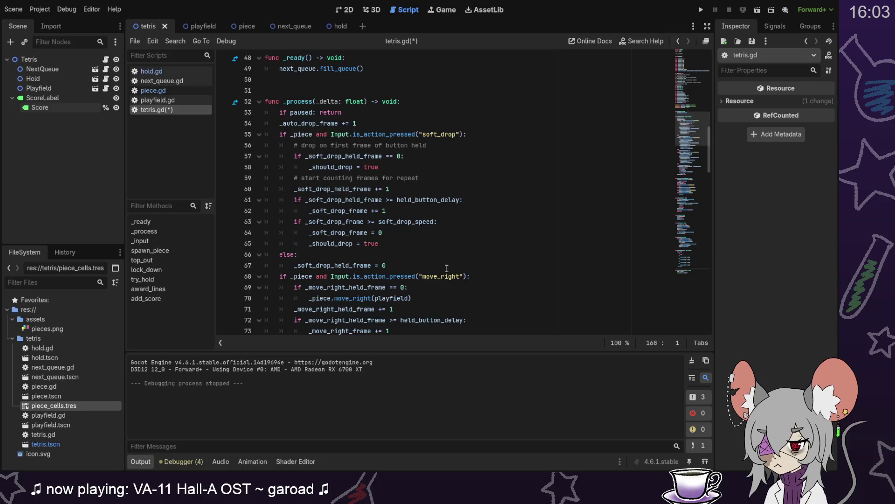
scroll(447, 268, "up", 1)
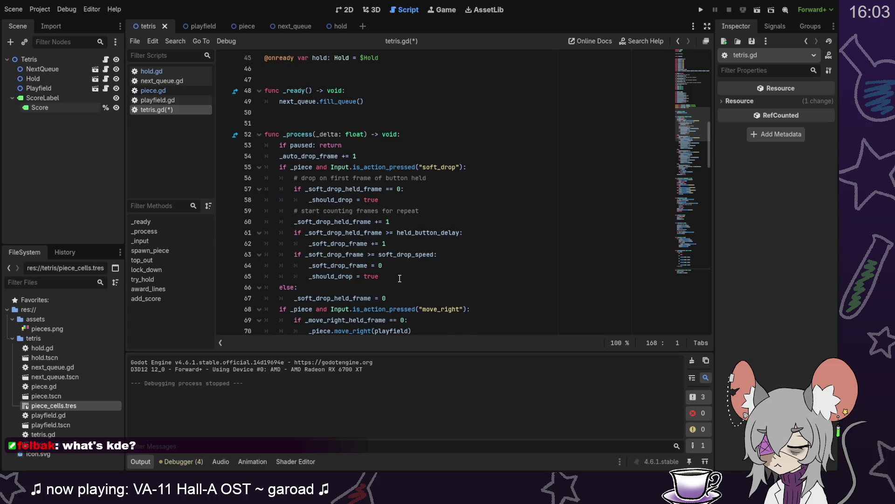
scroll(400, 279, "down", 7)
scroll(400, 278, "up", 4)
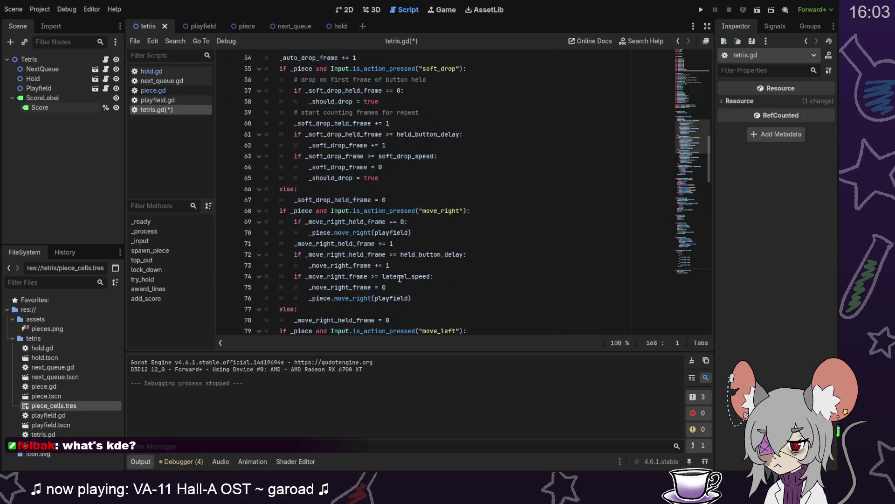
scroll(399, 279, "up", 1)
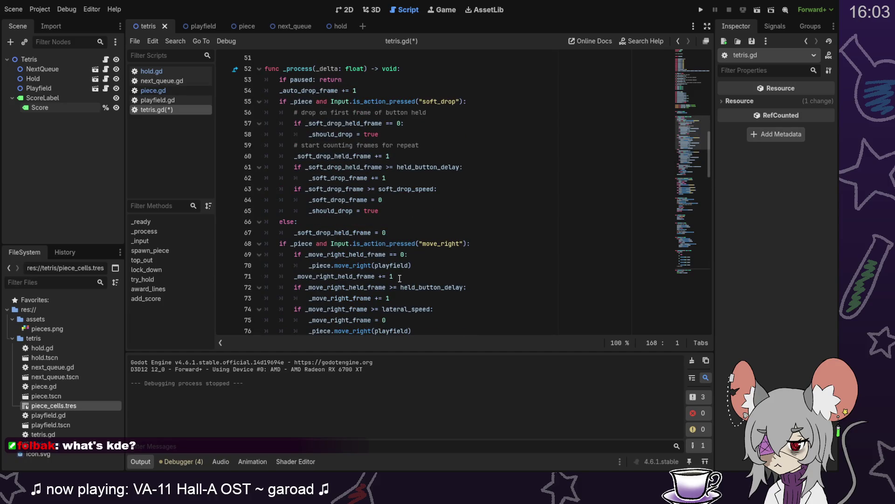
left_click(416, 208)
key("Return")
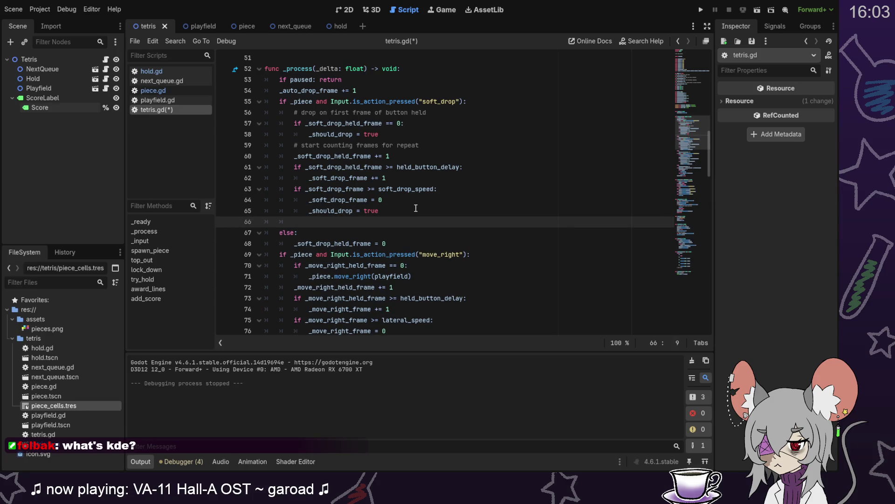
type("if _should_drop")
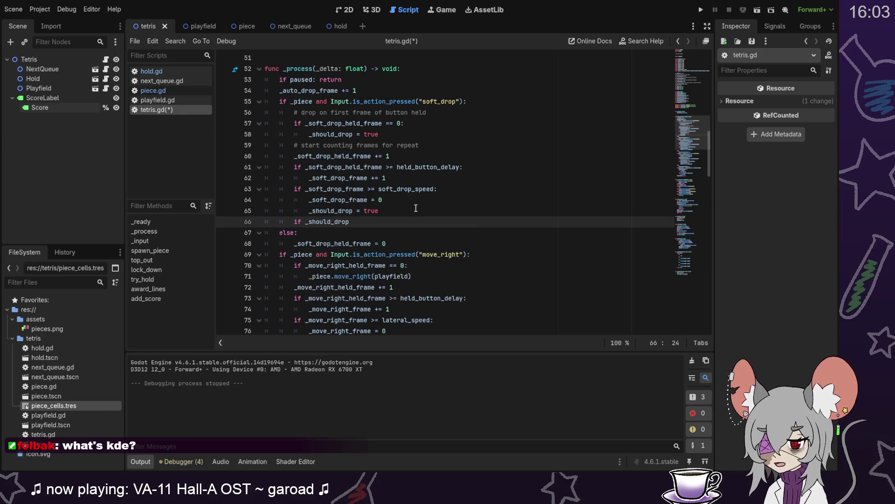
type(":")
key("Return")
type("add_")
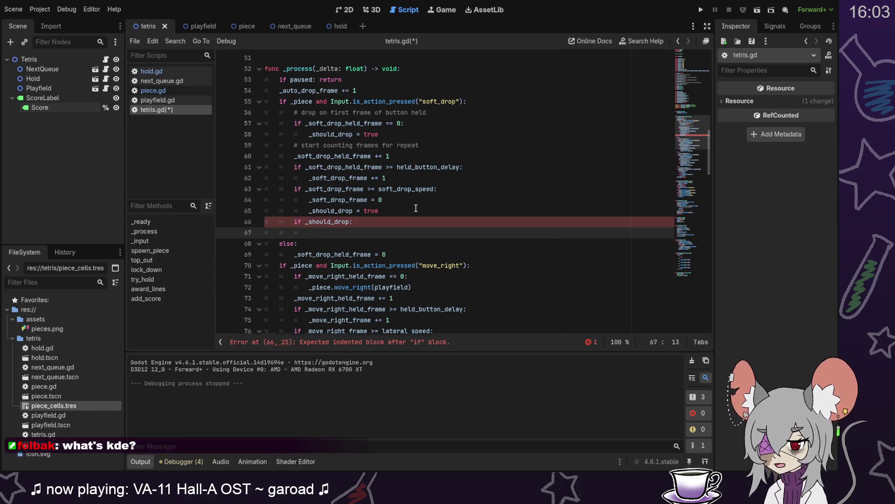
key("Return")
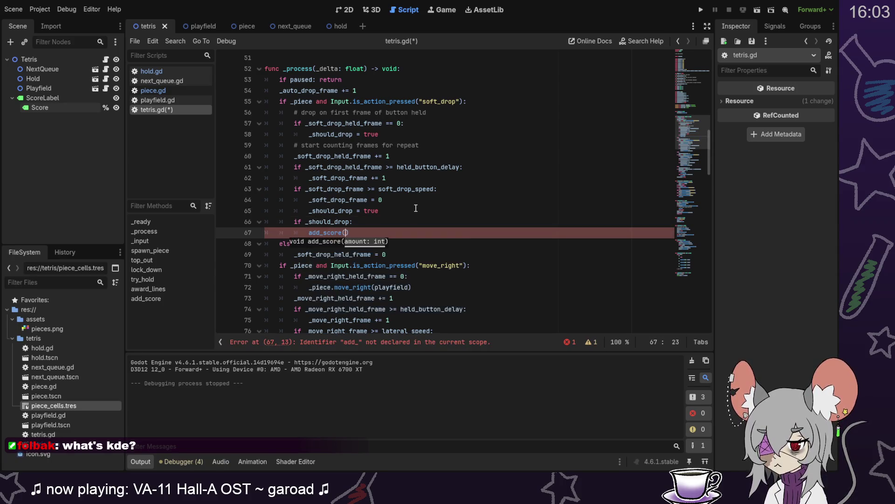
type("1)")
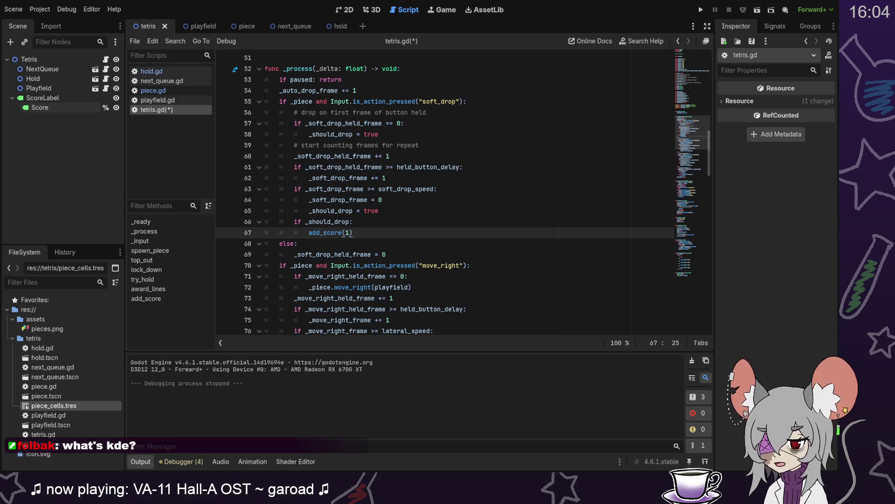
key("ctrl+s")
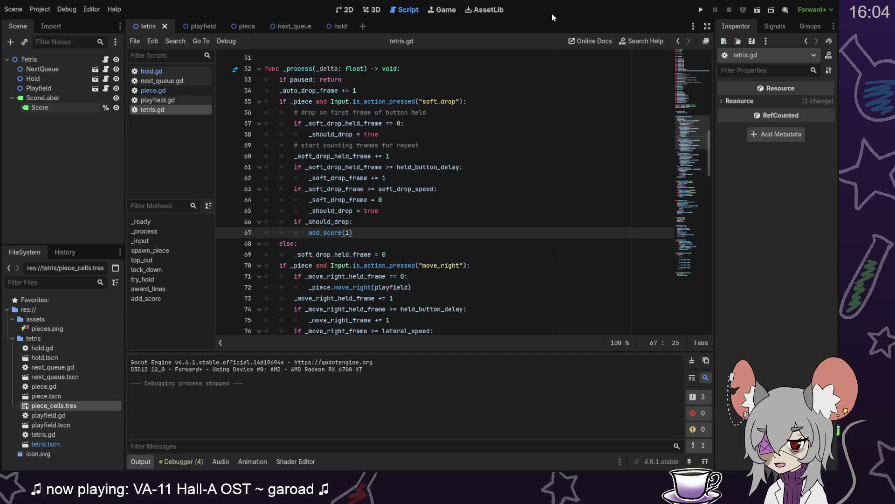
Run the game and soft-drop the S, T, I, O and L pieces while watching the score
left_click(700, 11)
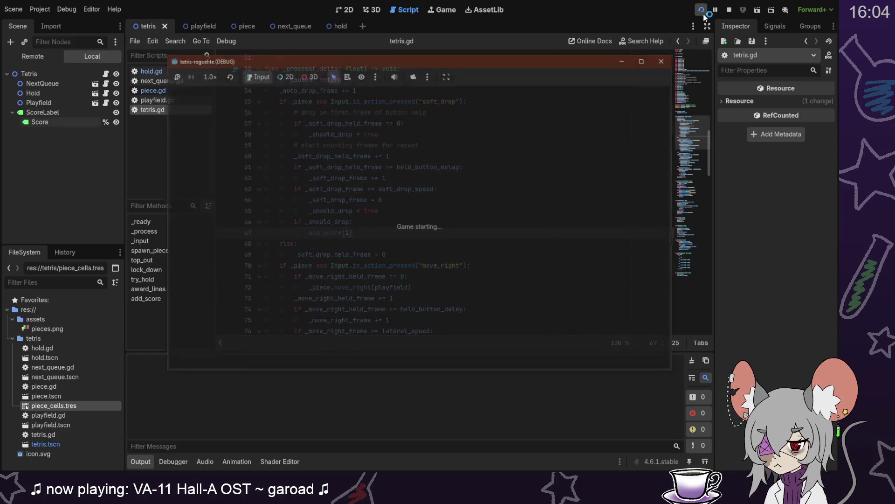
key("Down")
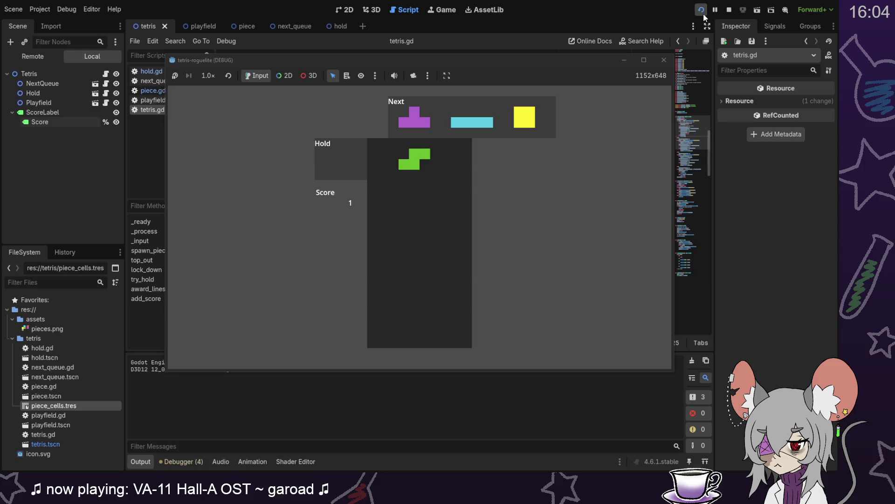
key("Down")
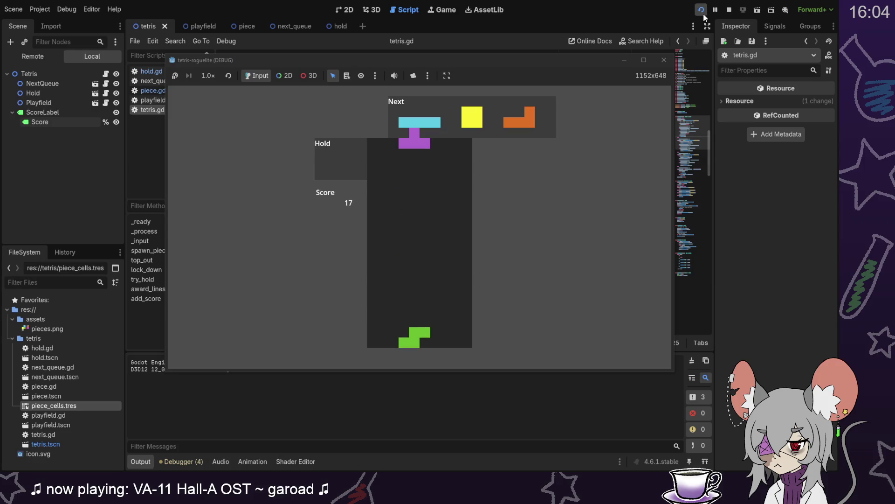
key("Down")
key("Left")
key("Left")
key("Left")
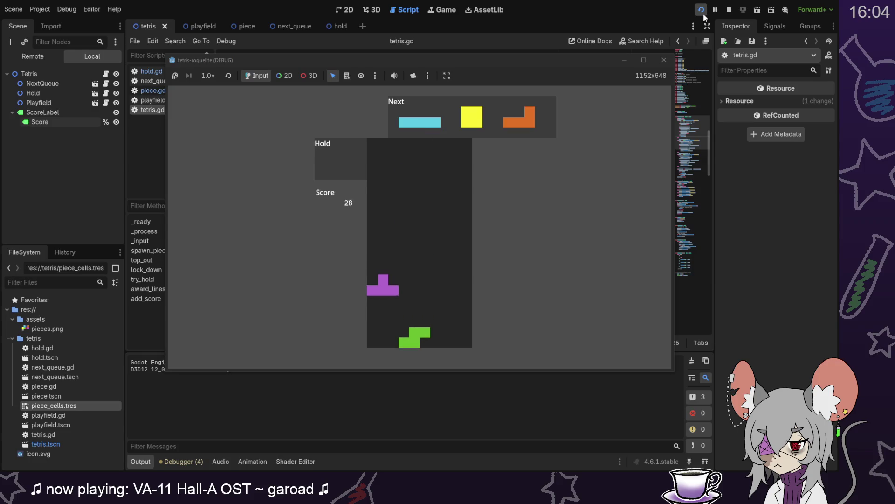
key("Down")
key("Right")
key("Right")
key("Down")
key("Right")
key("Right")
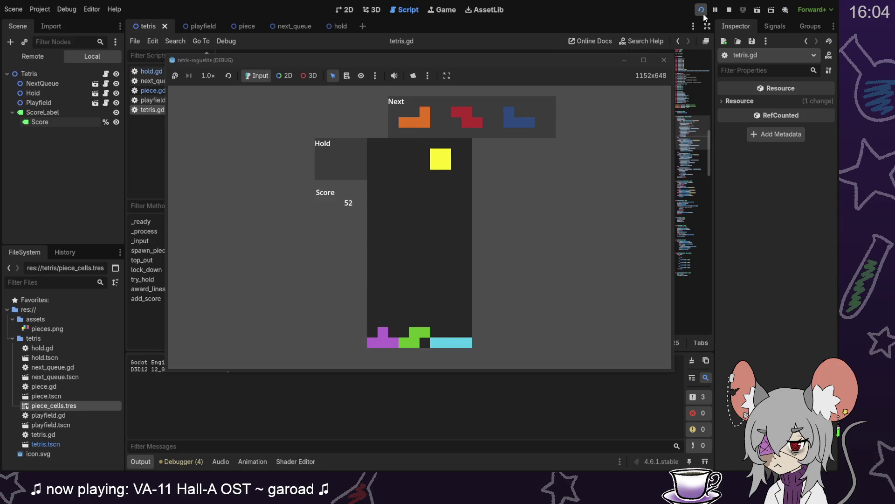
key("Right")
key("Down")
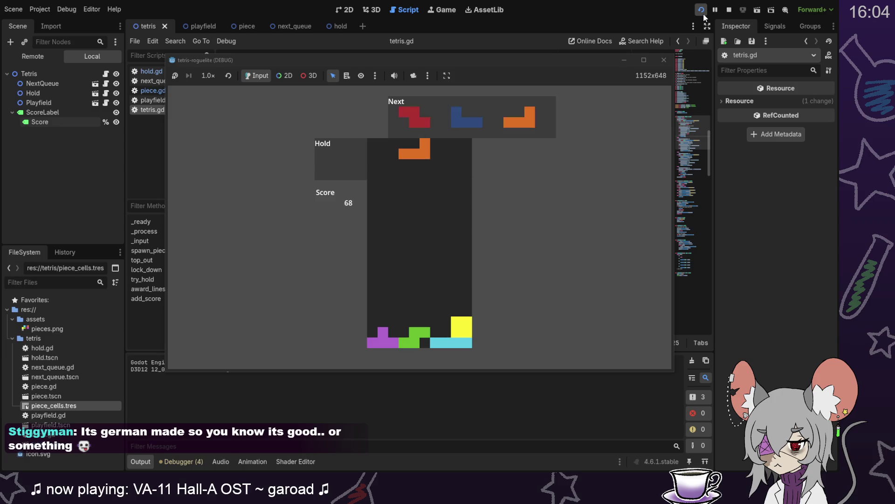
key("Right")
key("Right")
key("Up")
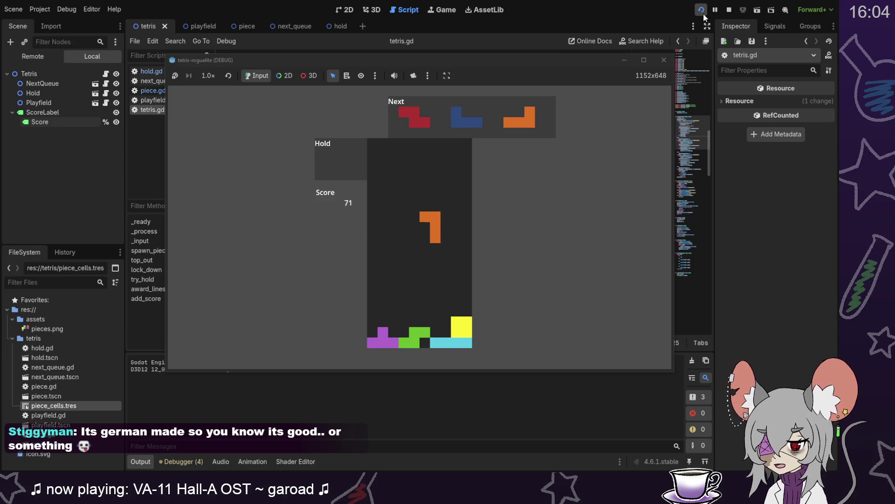
key("Down")
key("Down")
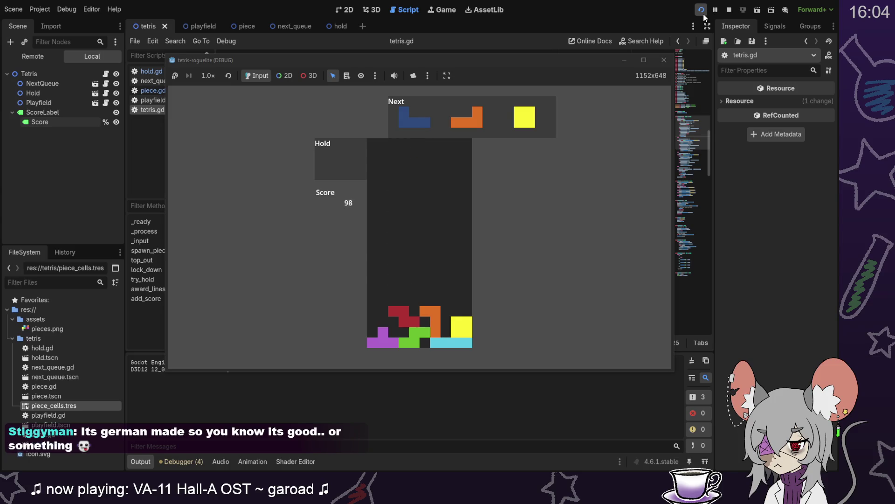
Place the J, L and T pieces with soft drops, then stop the game
key("Right")
key("Right")
key("Right")
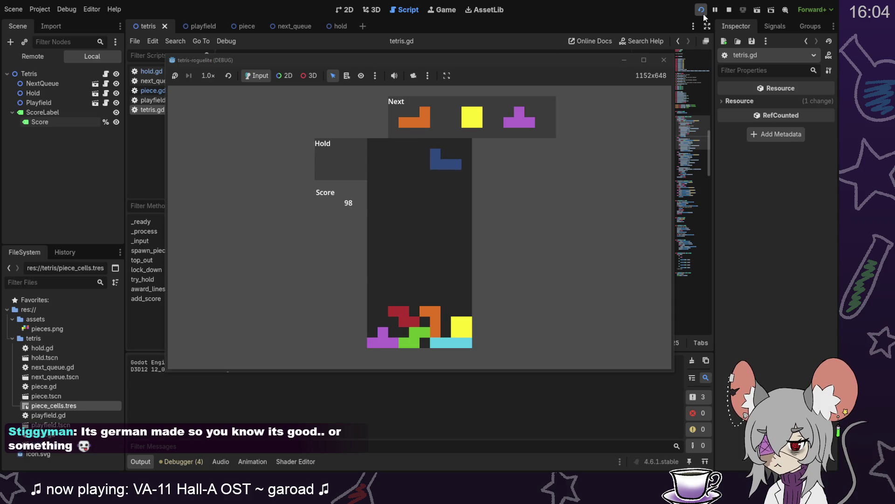
key("Right")
key("Up")
key("Left")
key("Down")
key("Down")
key("Down")
key("Left")
key("Up")
key("Left")
key("Left")
key("Down")
key("Down")
key("Down")
key("Down")
key("Down")
key("Down")
key("Down")
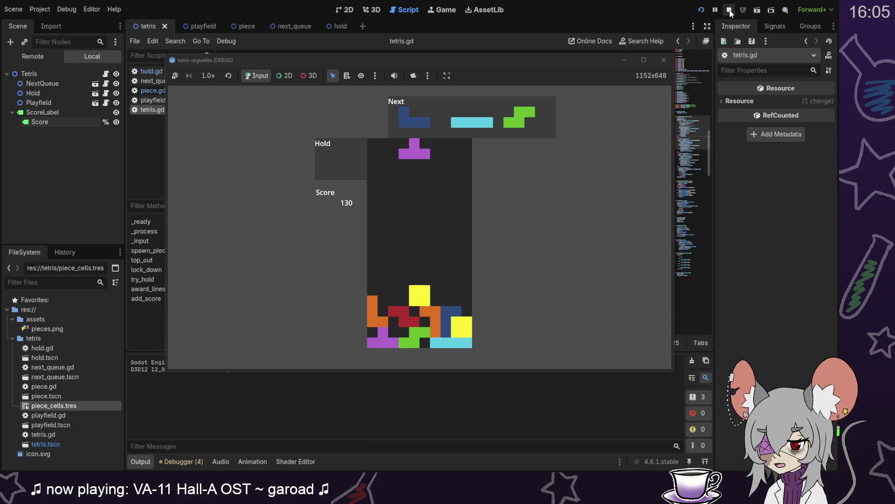
key("Left")
key("Left")
key("Left")
key("Up")
key("Down")
key("Down")
key("Down")
key("Down")
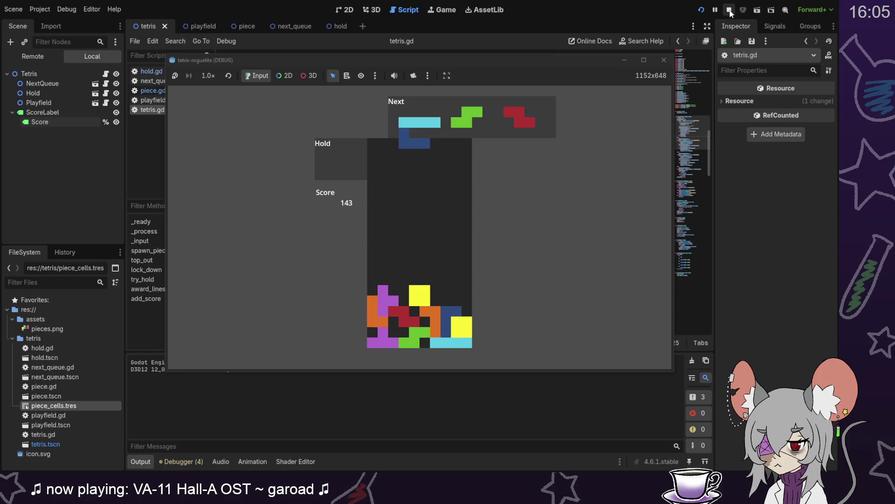
left_click(731, 11)
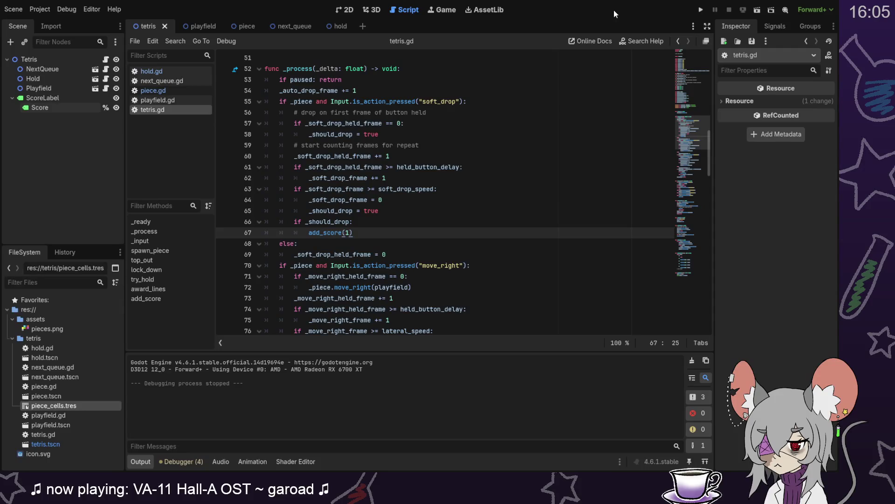
Scroll to lock_down and insert 'if lines == 0:' above award_lines(lines)
scroll(491, 202, "down", 3)
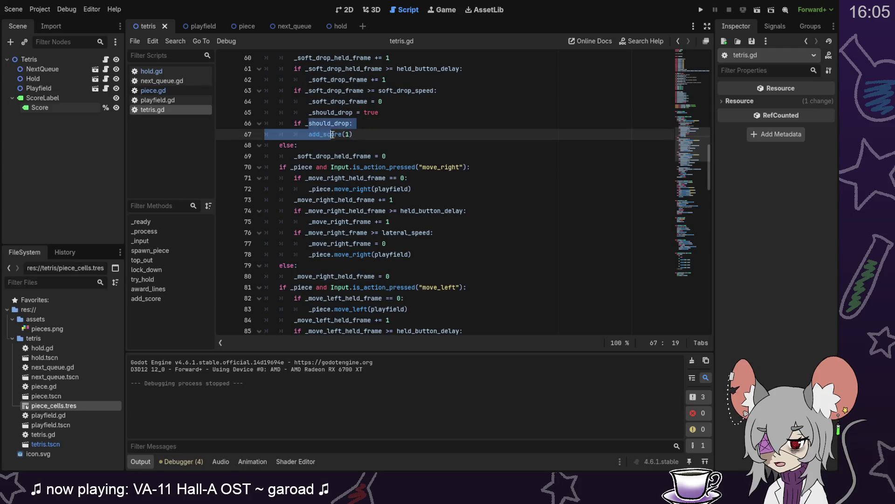
scroll(546, 204, "down", 7)
scroll(546, 203, "down", 20)
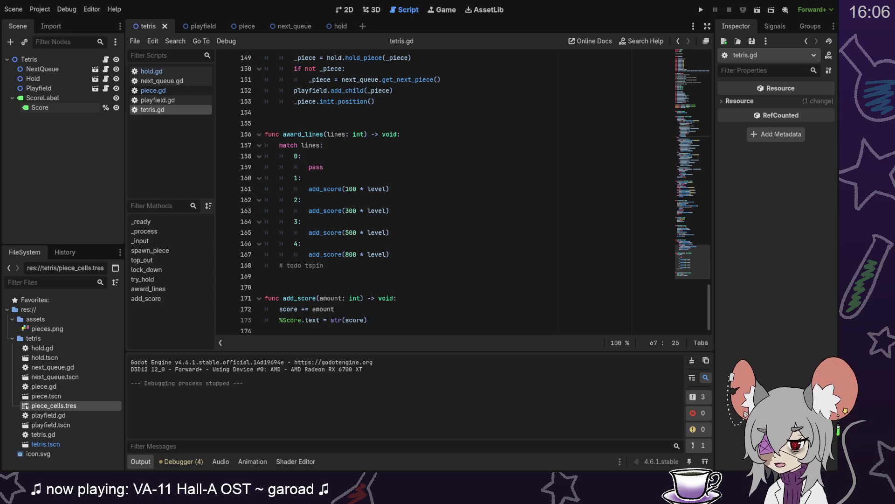
key("ctrl+z")
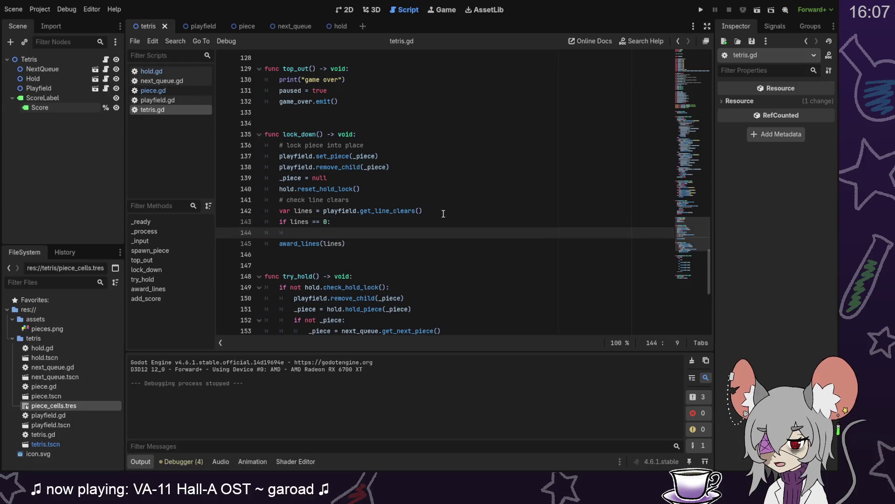
Set combo = 0 under the zero-lines check and move award_lines(lines) into an else branch
type("combo = 0")
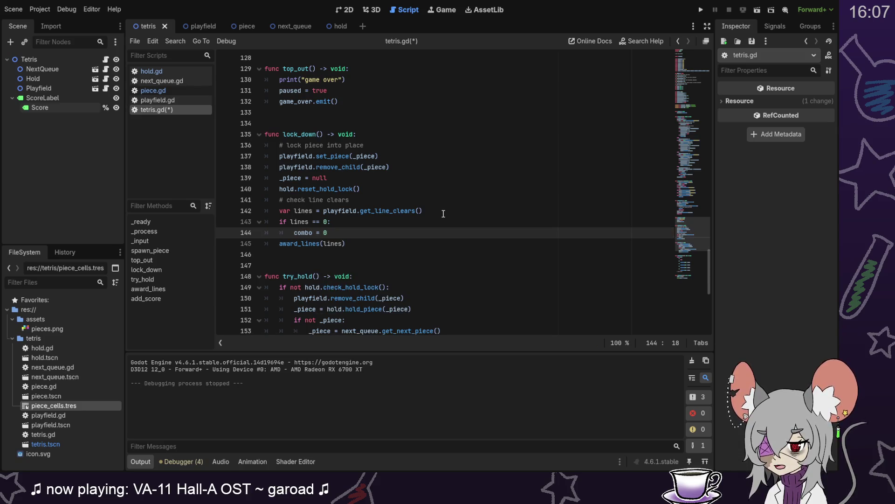
scroll(401, 231, "down", 4)
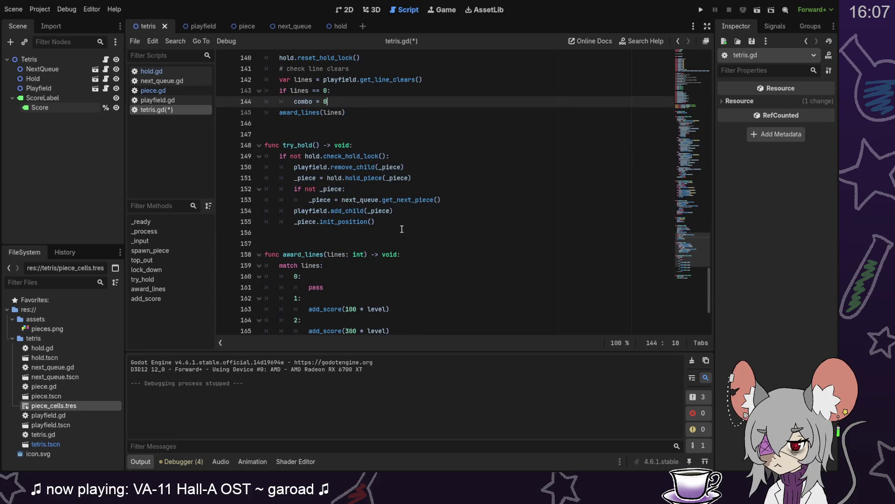
key("Return")
key("BackSpace")
type("else:")
key("Down")
key("Home")
key("Tab")
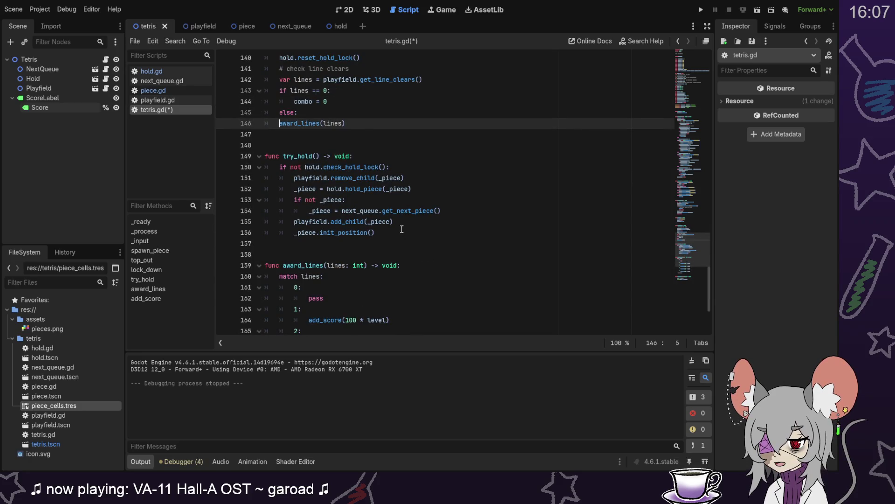
Delete the 0: pass case from award_lines and open a line below the tspin comment
scroll(391, 218, "down", 4)
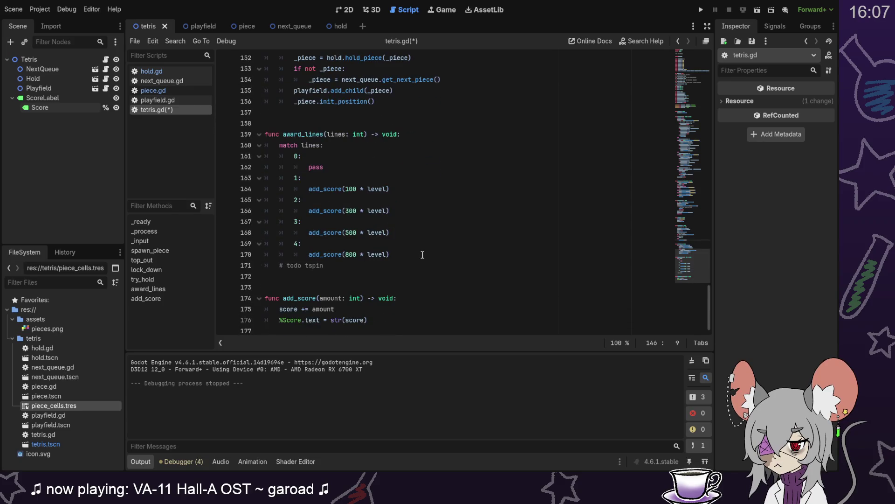
left_click(300, 161)
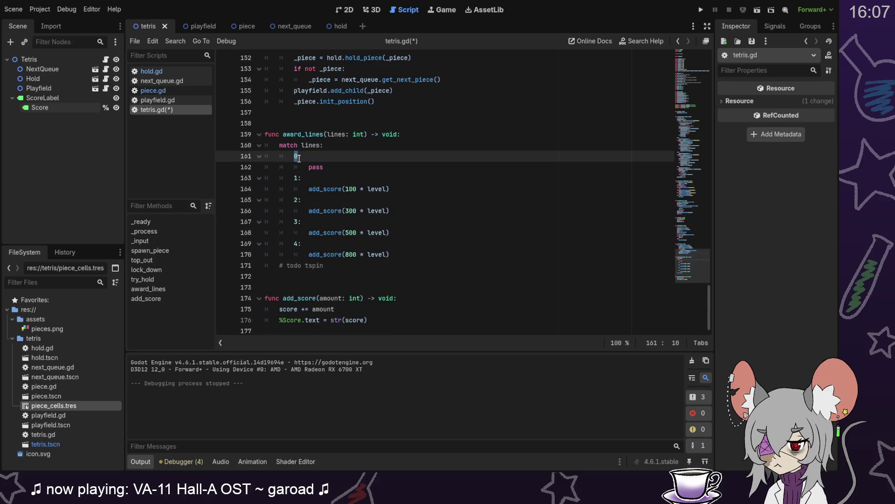
left_click_drag(324, 167, 334, 146)
key("BackSpace")
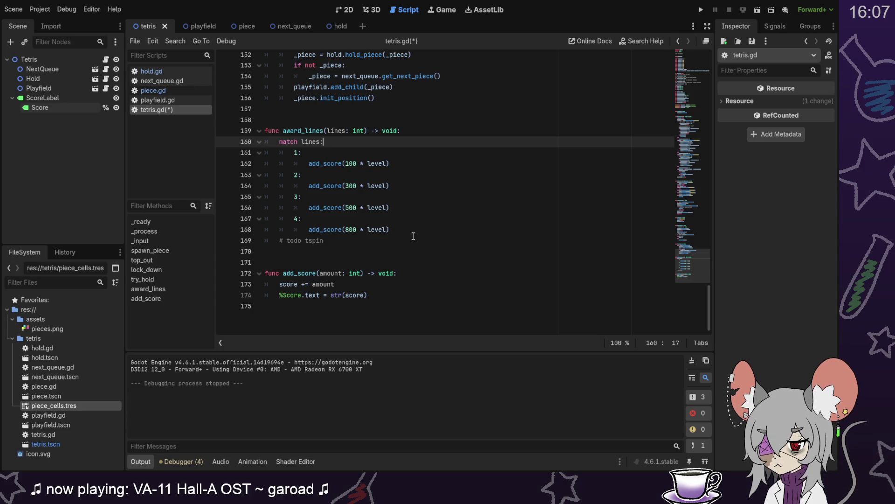
left_click(375, 240)
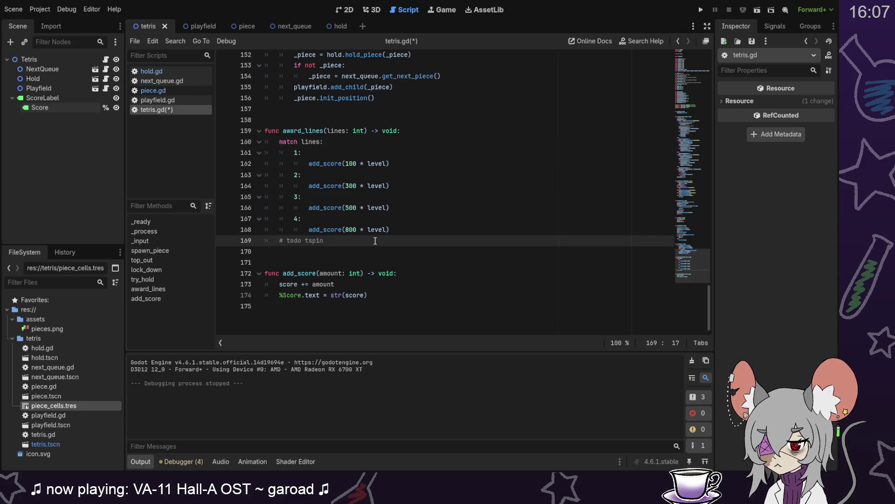
key("Return")
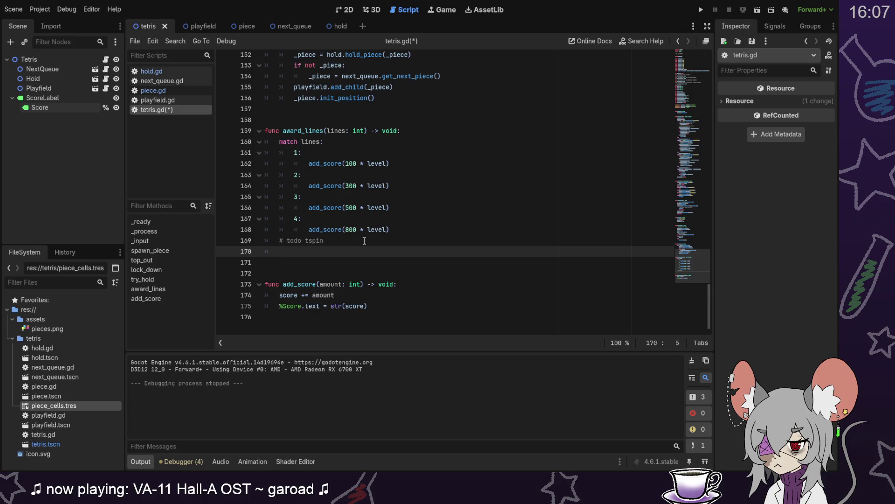
Add add_score(50 * combo * level) to award_lines and declare var combo_value: int above it
type("a")
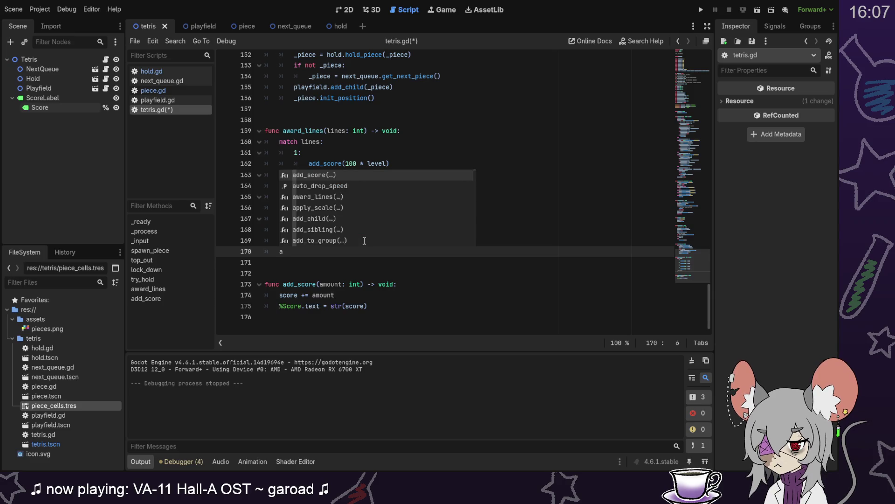
type("dd_score")
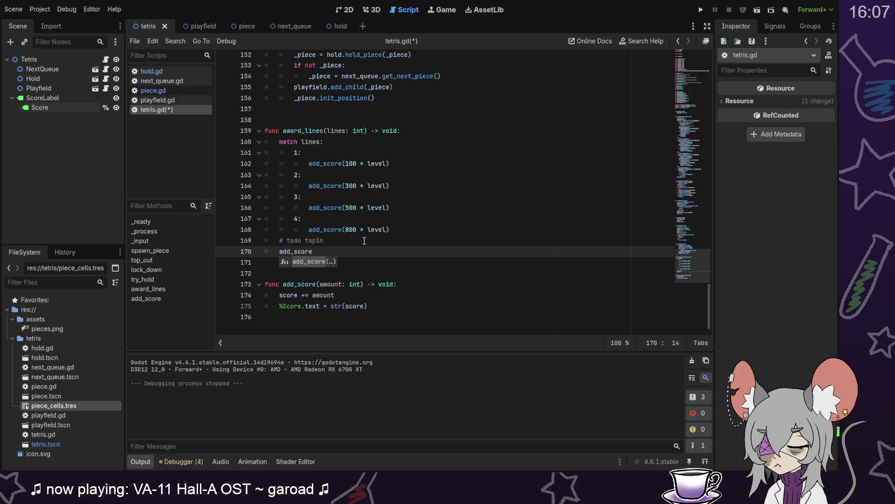
type("(50")
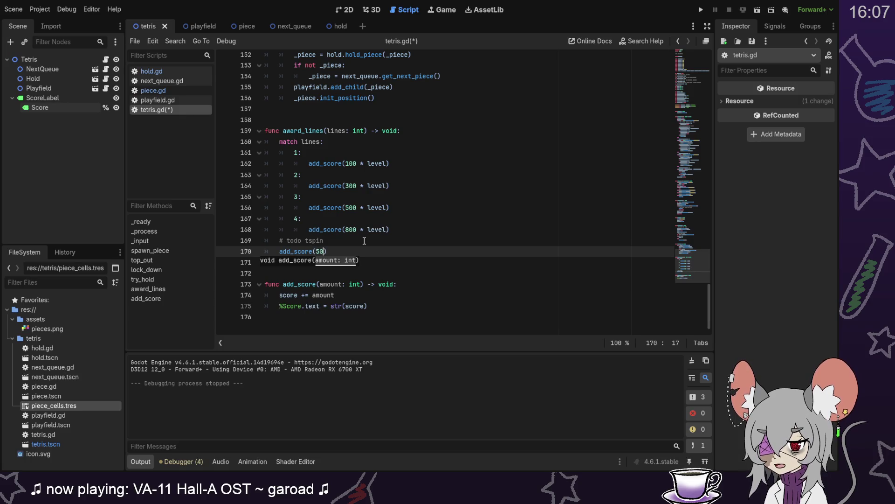
type(" * combo * level")
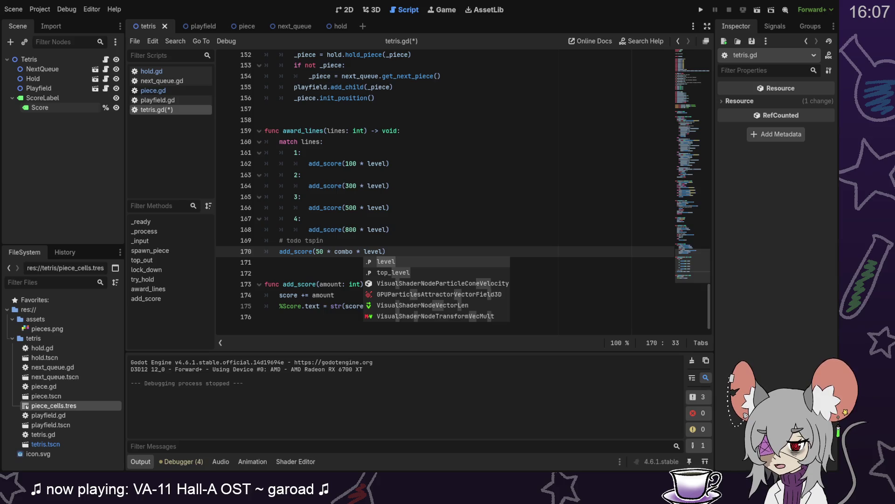
left_click(428, 242)
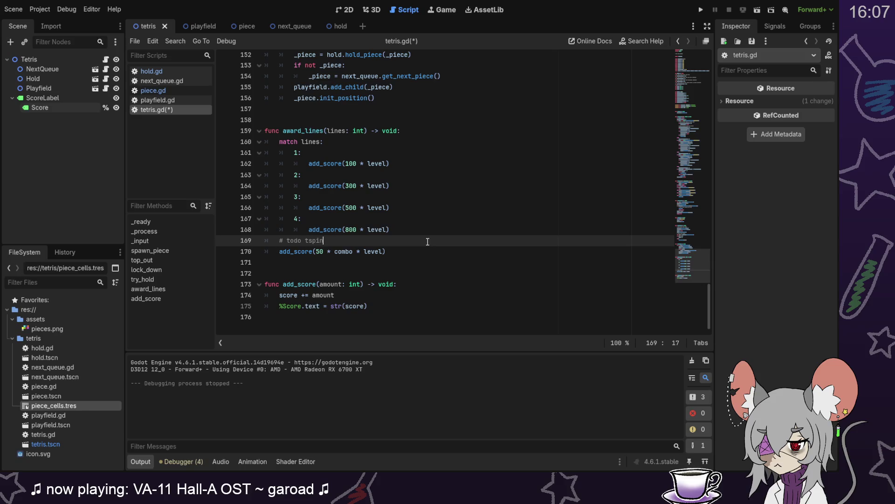
key("Return")
type("v")
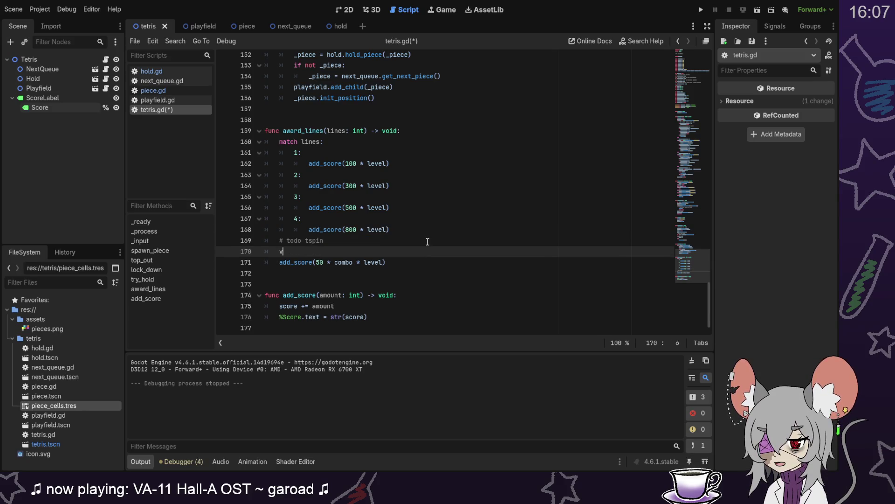
type("ar combo_value: ")
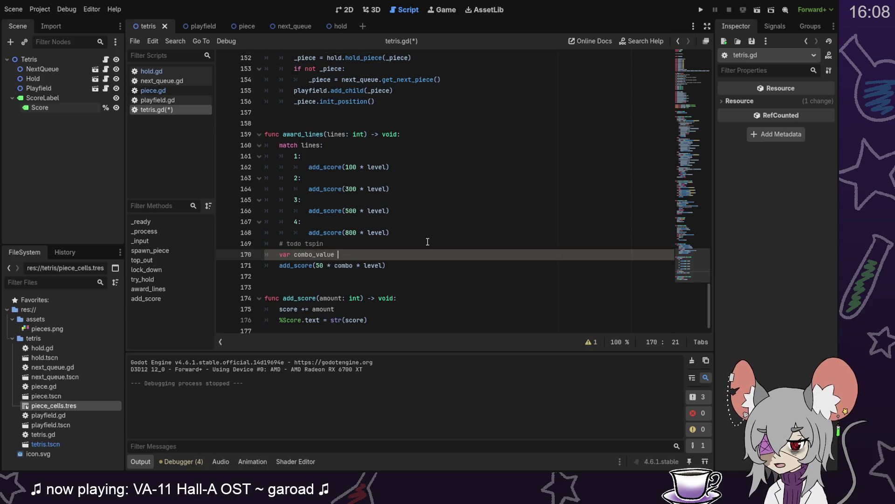
type("in")
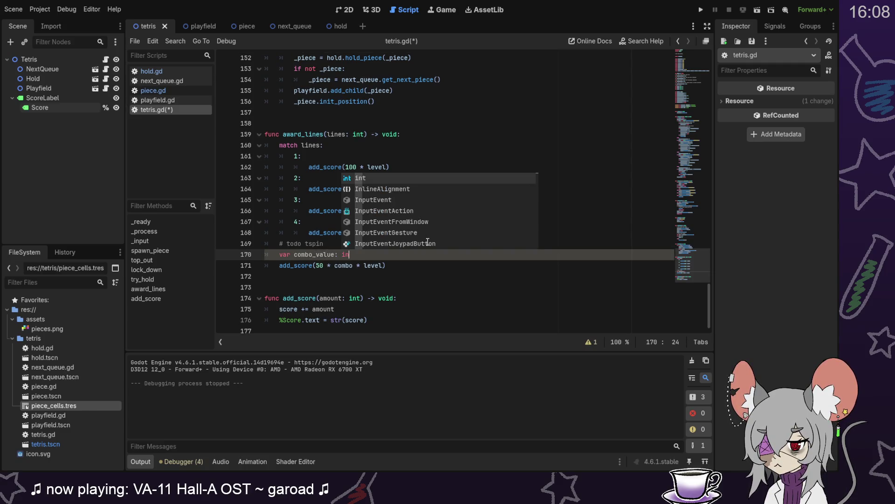
type("t")
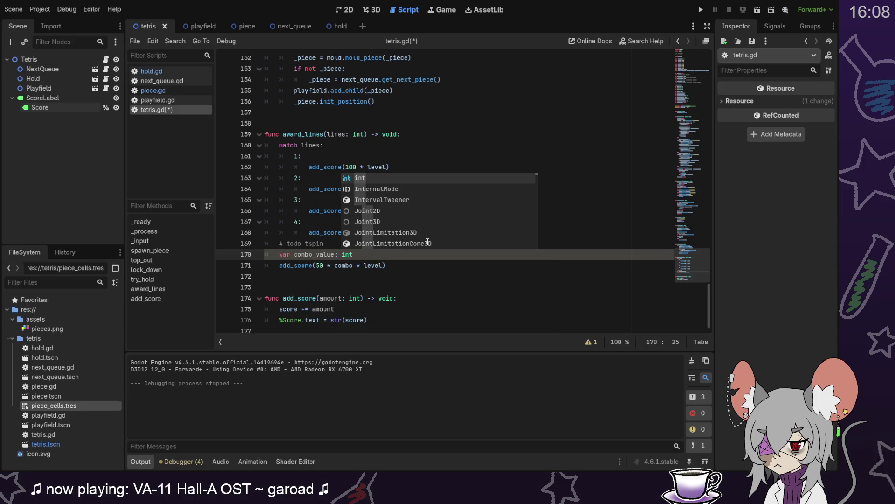
Start a 'match combo:' block on a new line below the combo_value declaration
key("shift+Up")
key("shift+End")
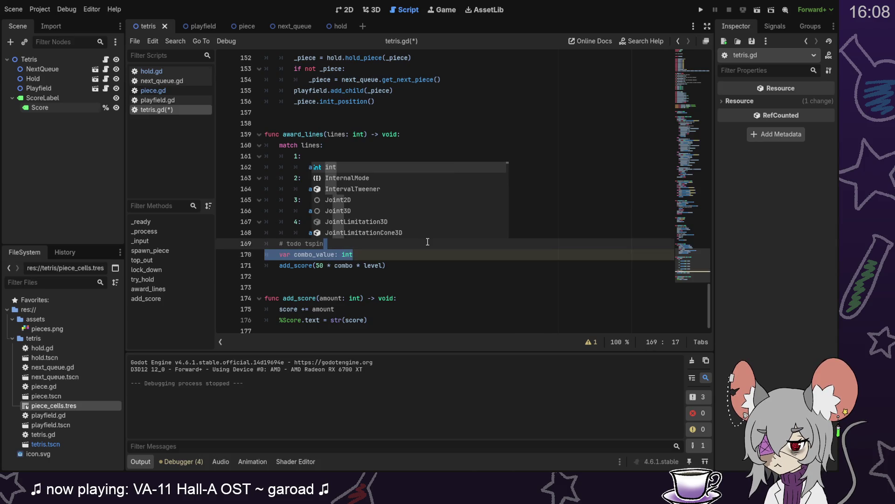
key("shift+Down")
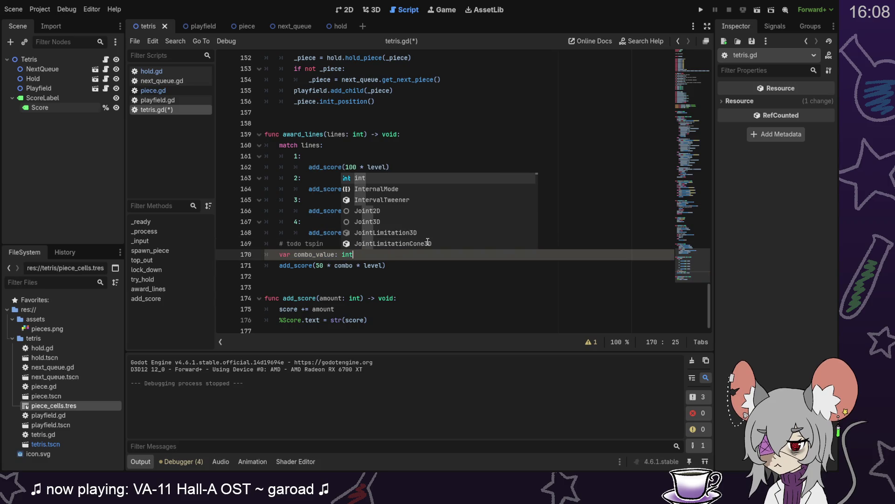
key("Escape")
key("Return")
type("match combo:")
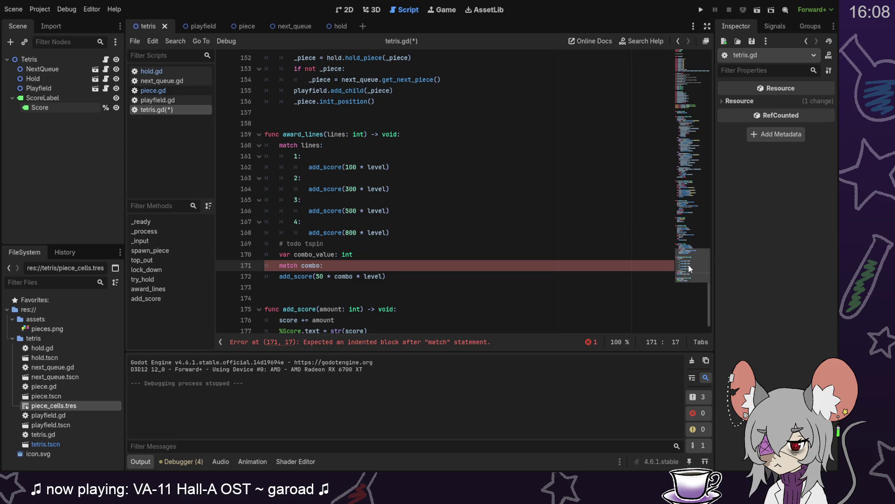
Add 'combo += 1' below award_lines(lines) in lock_down's else branch
left_click(689, 204)
left_click_drag(689, 204, 689, 234)
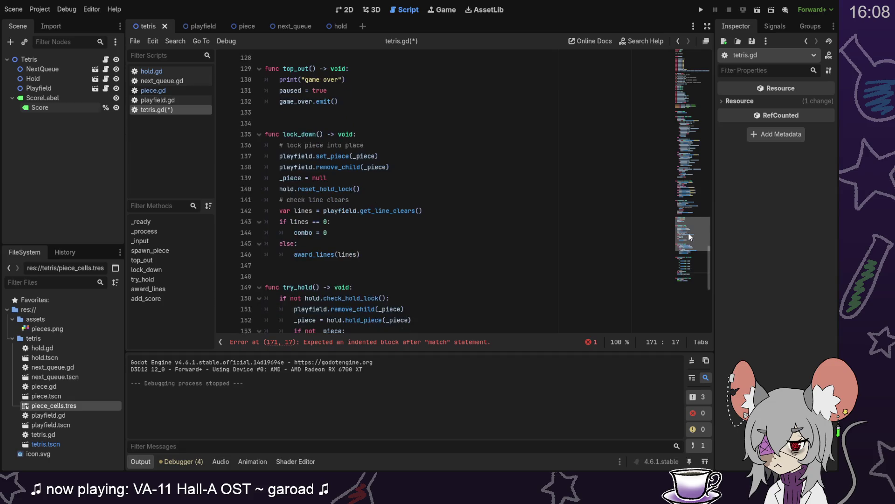
left_click(373, 242)
key("Return")
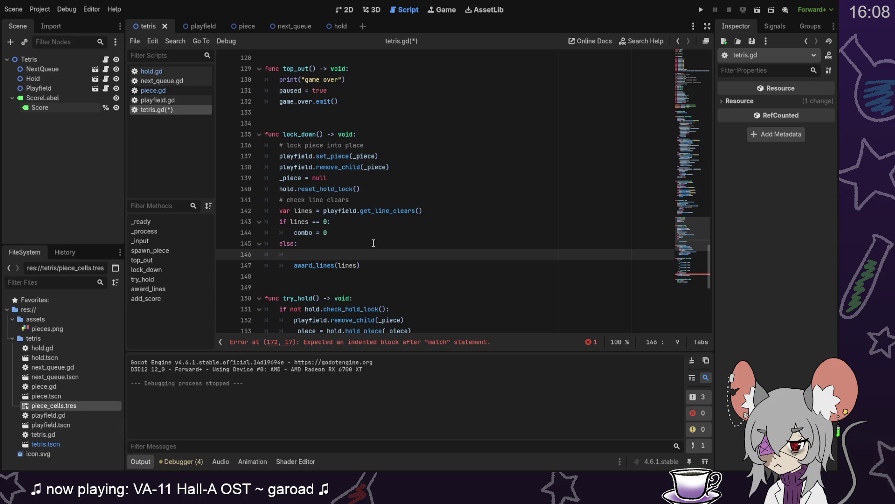
key("alt+Down")
type("combo += 1")
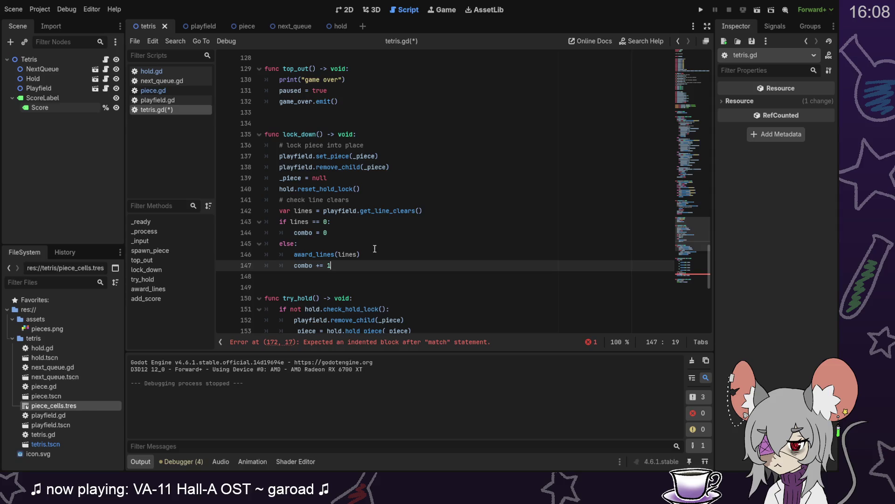
Under match combo, add a '0, 1:' branch setting combo_value = 0
scroll(378, 251, "down", 1)
scroll(386, 255, "down", 8)
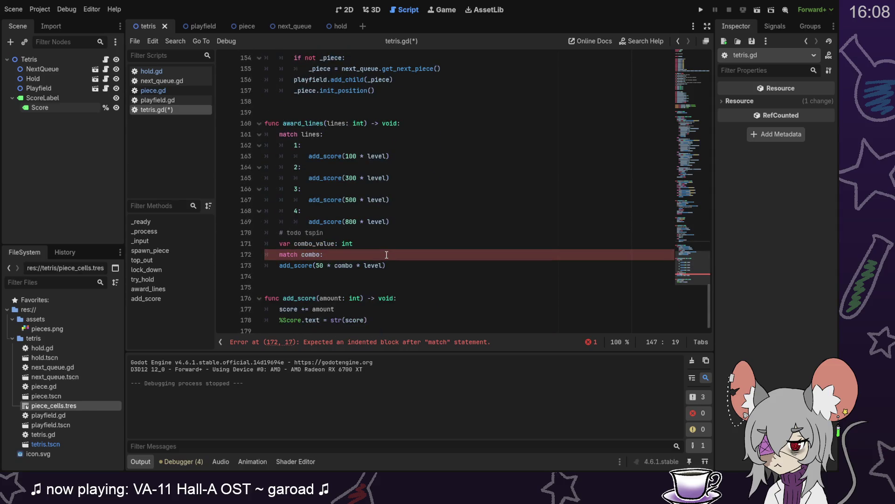
left_click(367, 255)
key("Return")
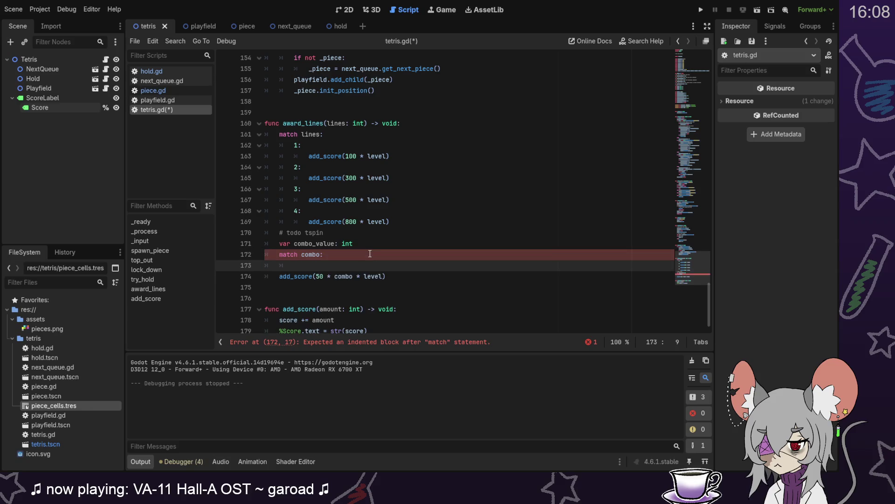
type("0")
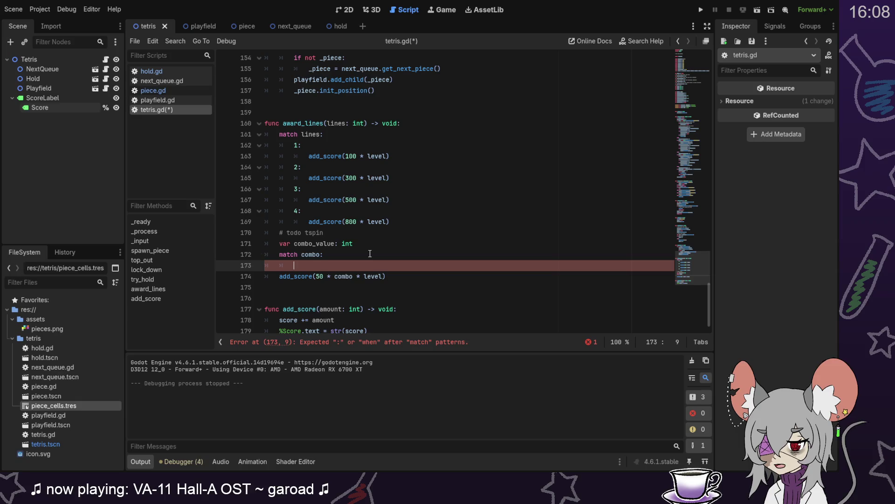
key("BackSpace")
type("0, 1:")
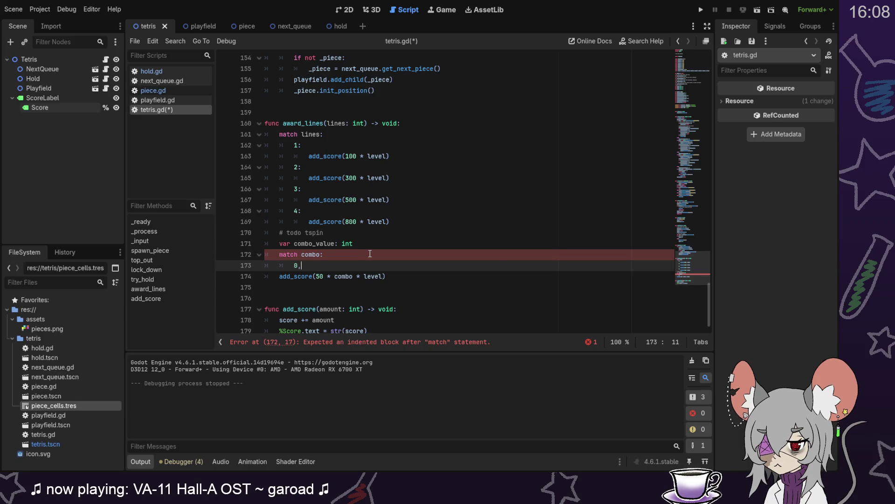
key("Return")
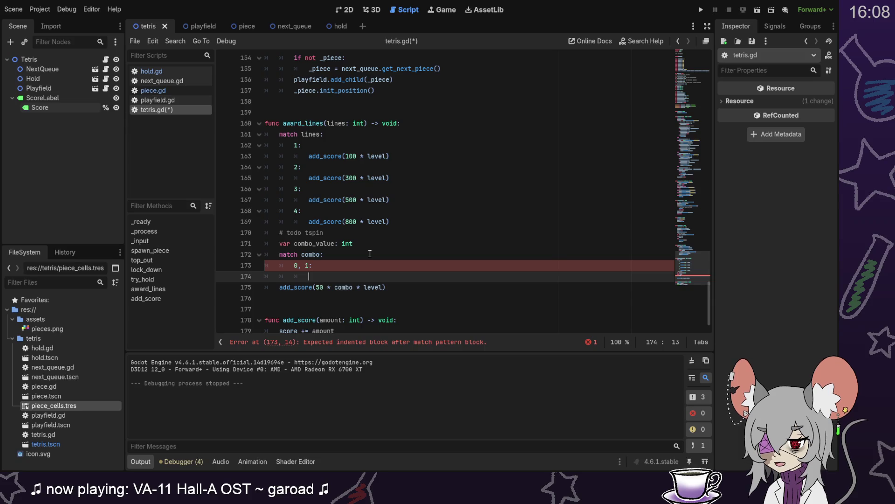
type("com")
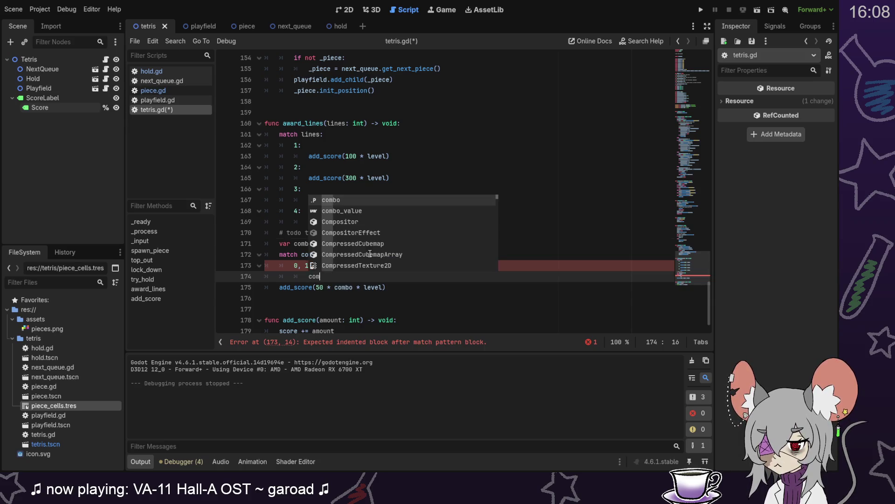
key("Down")
key("Down")
key("Down")
key("Return")
type("= 0")
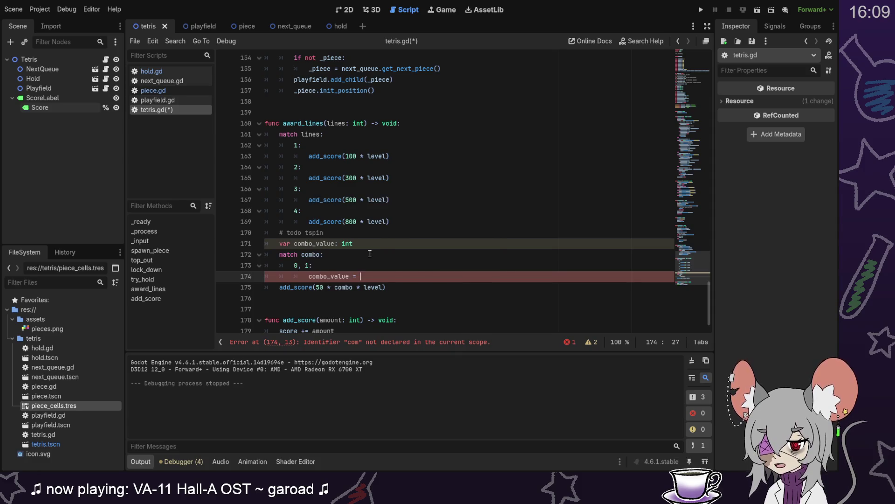
key("Return")
Add branches mapping 2, 3 to combo_value = 1 and 4, 5 to combo_value = 2
key("BackSpace")
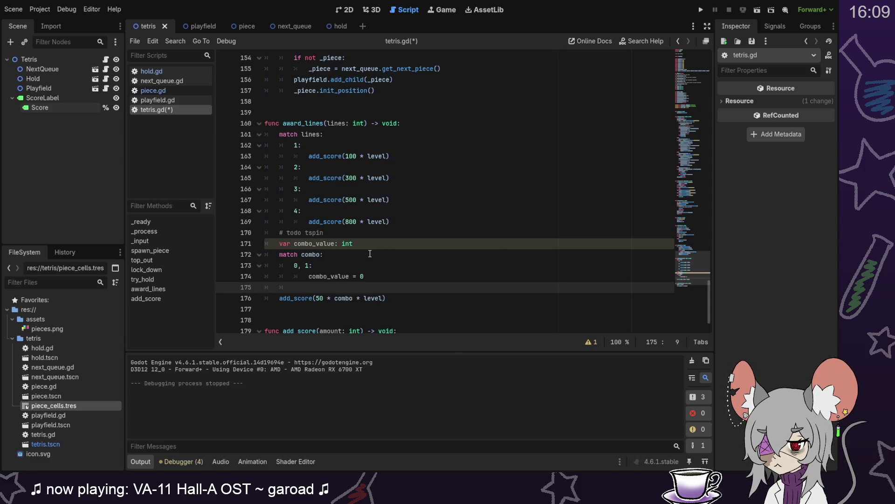
type("2, 3:")
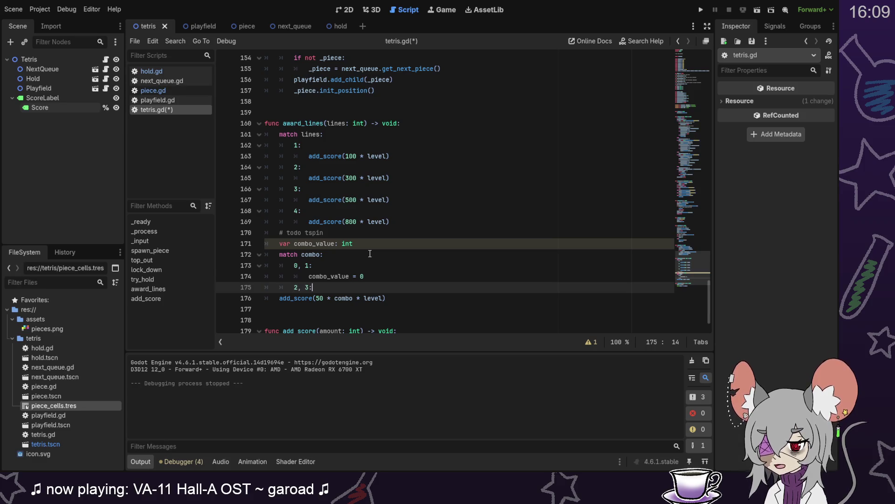
key("Return")
type("com")
key("Return")
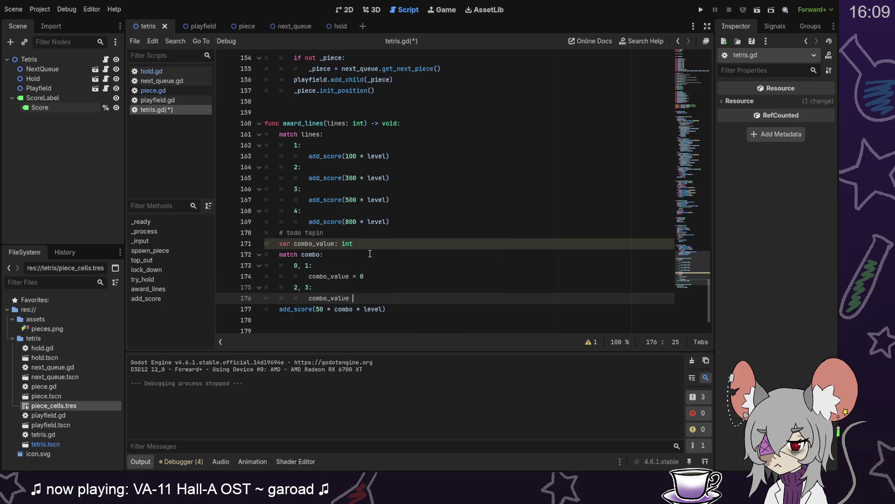
type("= 1")
key("Return")
key("BackSpace")
type("4, 5:")
key("Return")
type("combo_value = ")
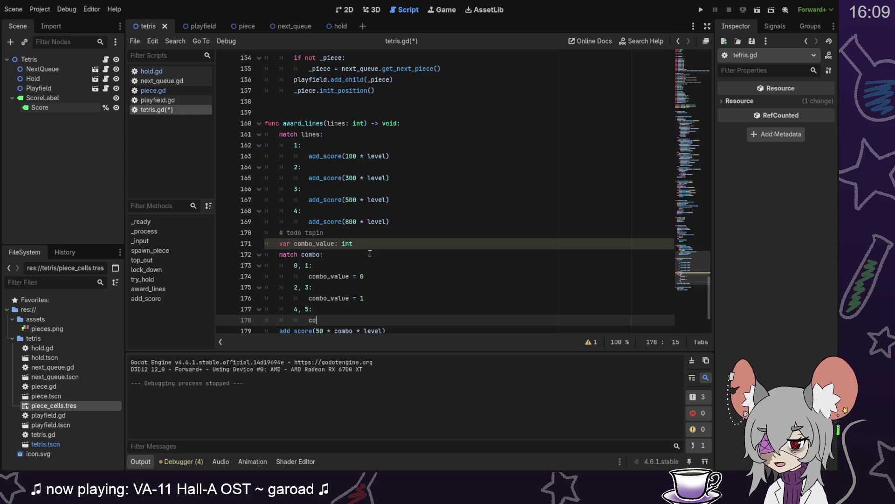
type("2")
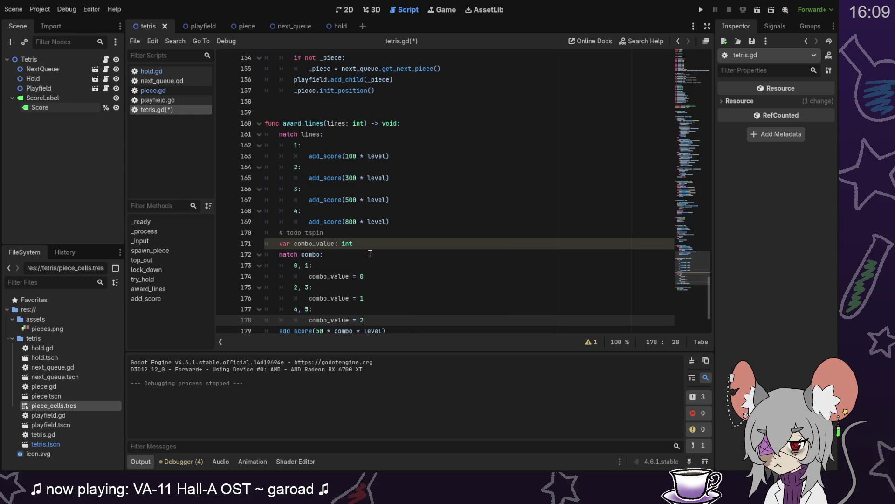
key("Return")
Add branches mapping 6, 7 to combo_value = 3 and 8, 9, 10 to combo_value = 4
key("BackSpace")
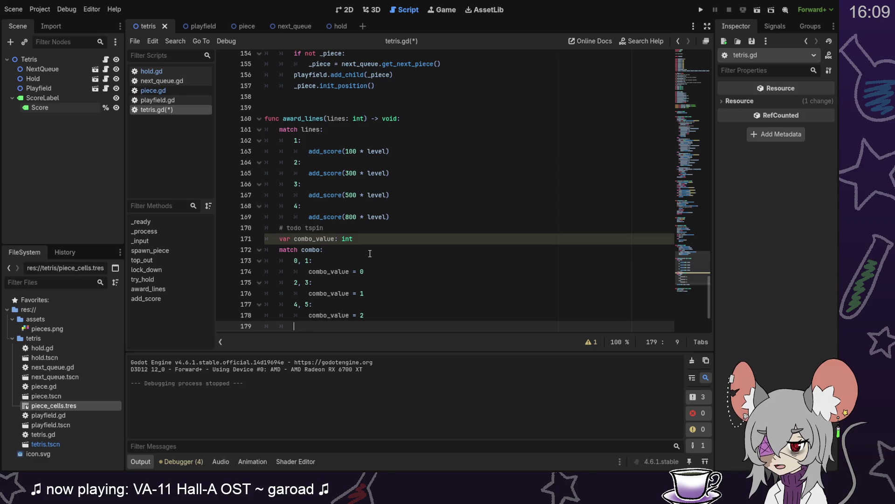
type("6, 7:")
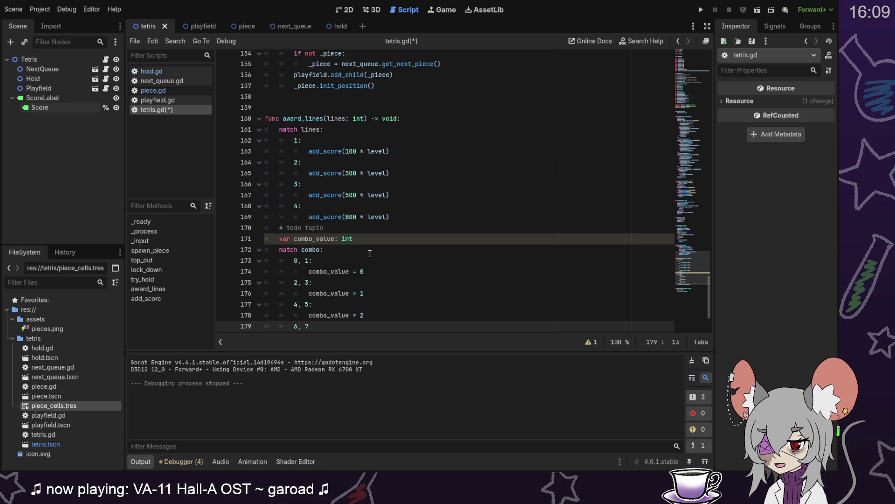
key("Return")
type("combo_value = 3")
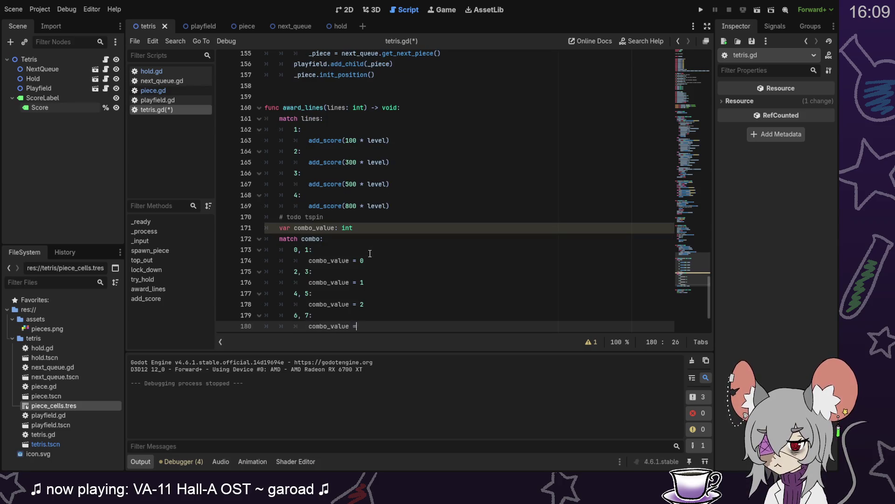
key("Return")
key("BackSpace")
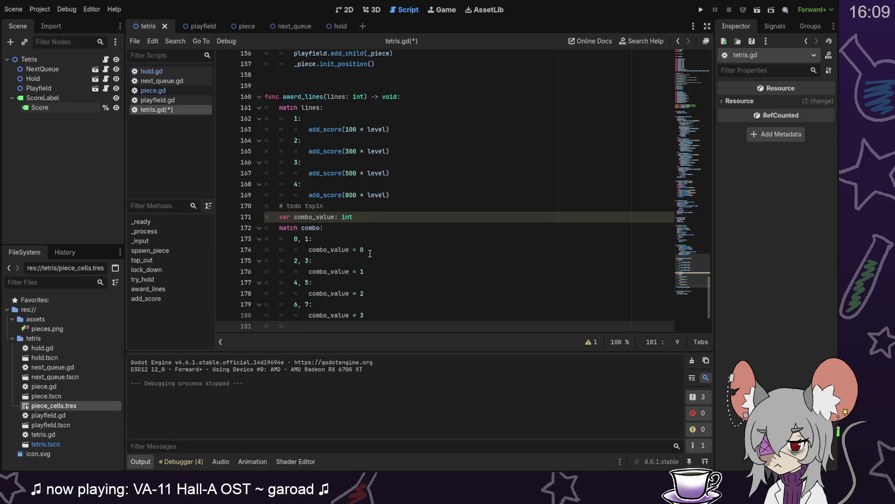
type("8, 9, 10:")
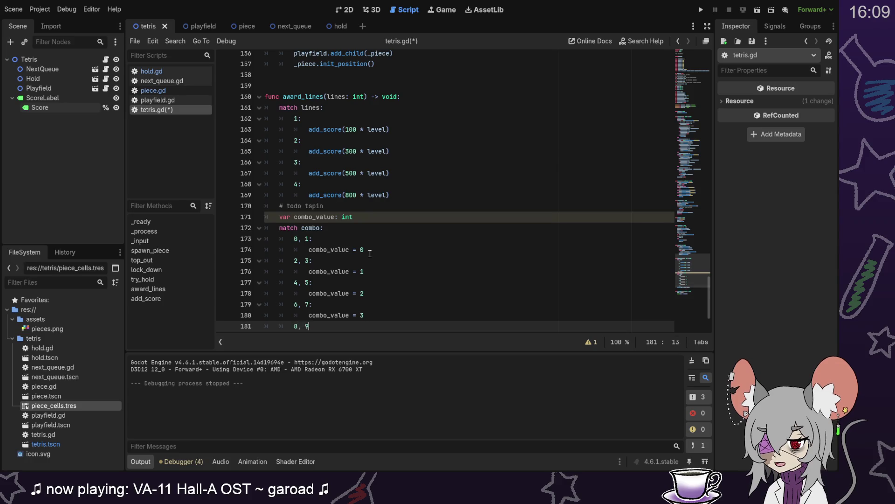
key("Return")
type("combo_value = 4")
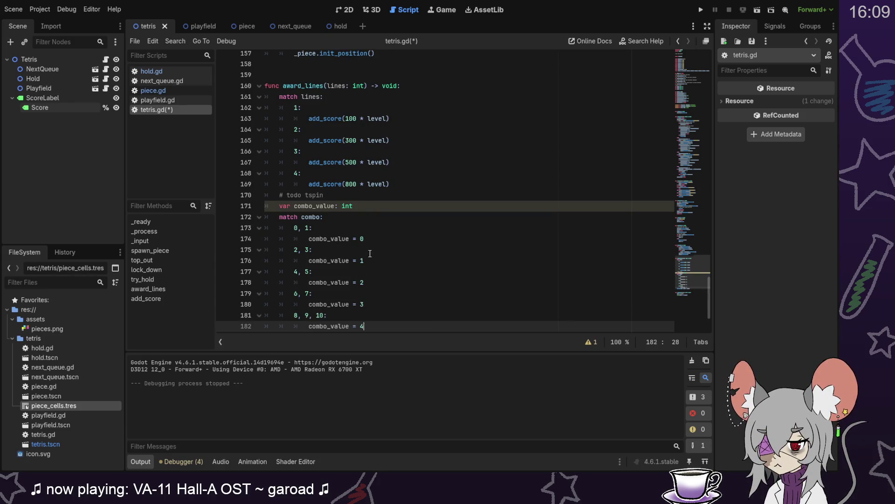
key("Return")
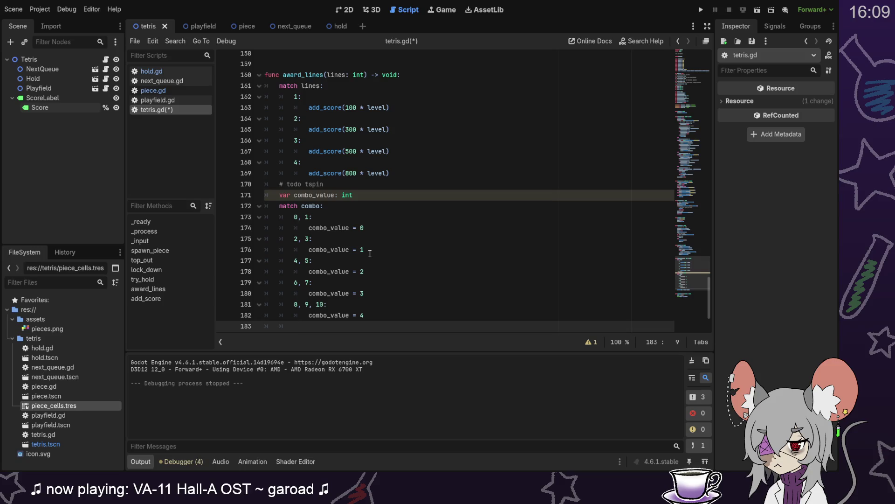
Add a default '_:' branch setting combo_value = 5, then save the script
type("_:")
key("Return")
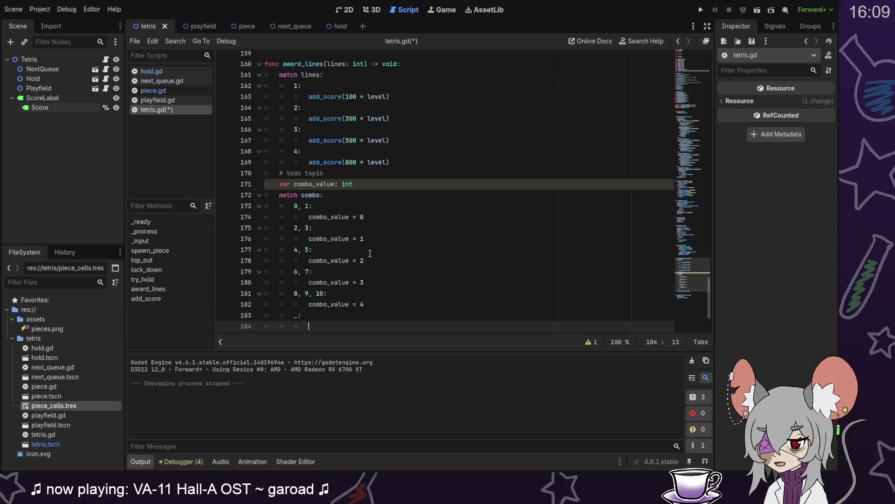
type("combo =")
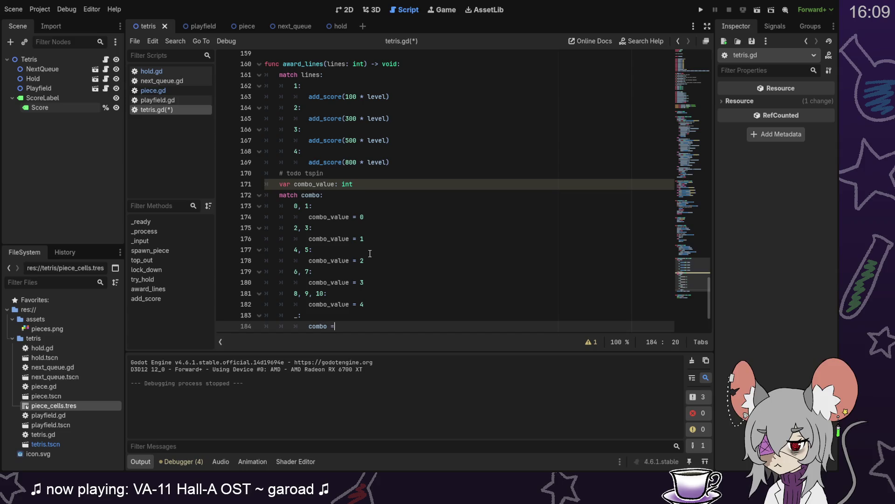
key("BackSpace")
key("BackSpace")
type("_value ")
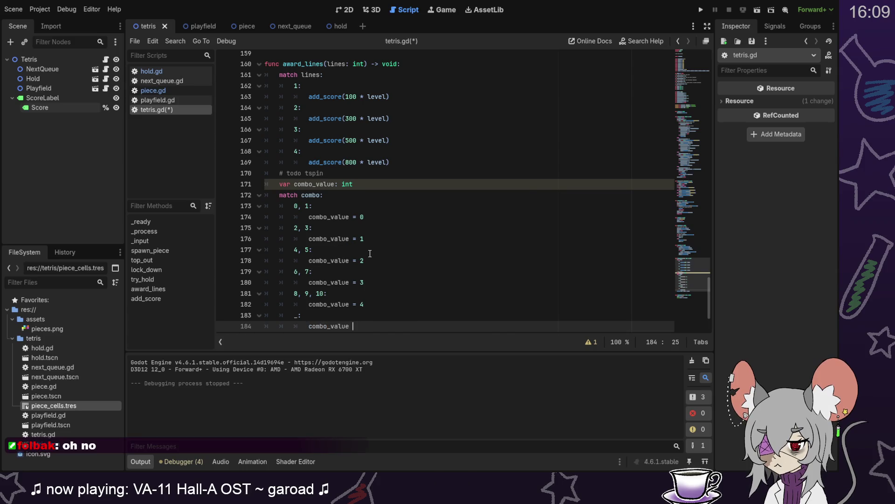
type("= 5")
scroll(382, 311, "down", 2)
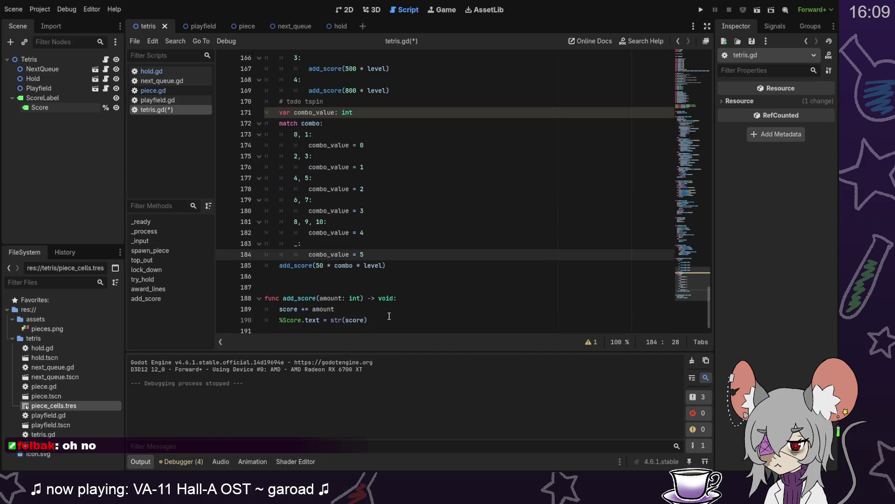
key("ctrl+s")
Make the bonus line read add_score(50 * combo * level)
left_click(353, 265)
type("_value")
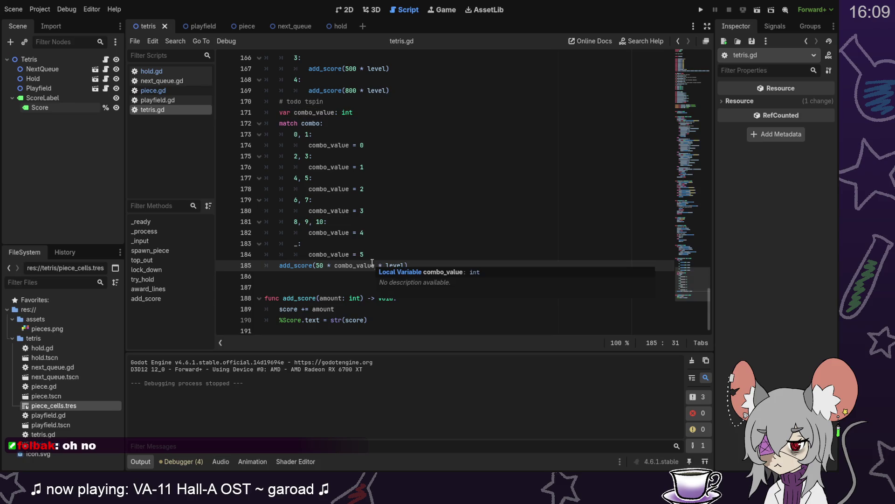
left_click(402, 259)
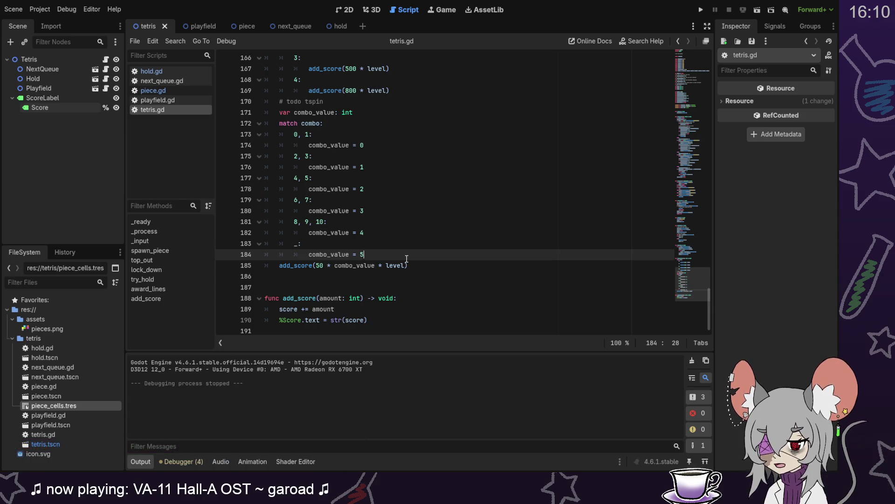
mouse_move(290, 124)
left_mouse_down()
mouse_move(327, 134)
mouse_move(379, 254)
left_mouse_up()
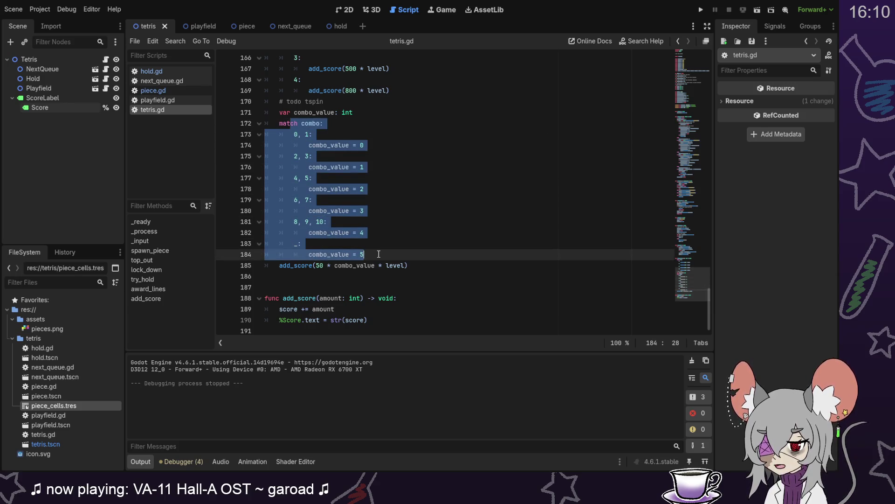
left_click(378, 254)
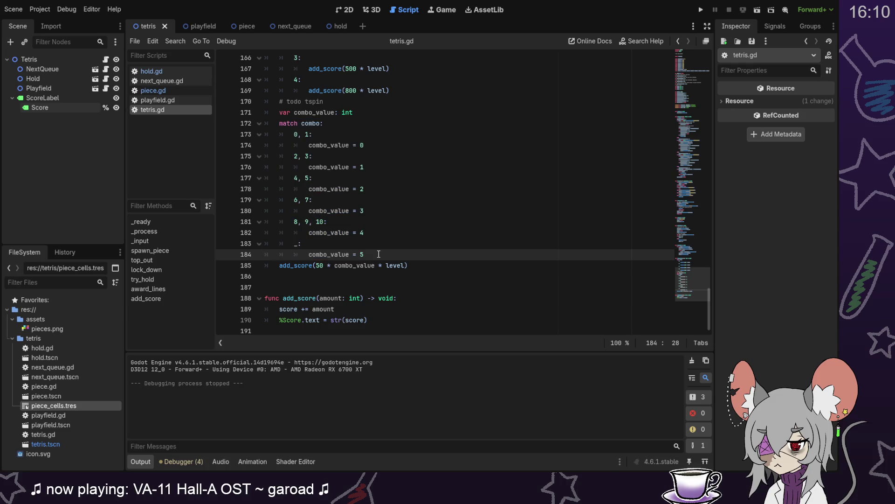
left_click_drag(354, 265, 375, 265)
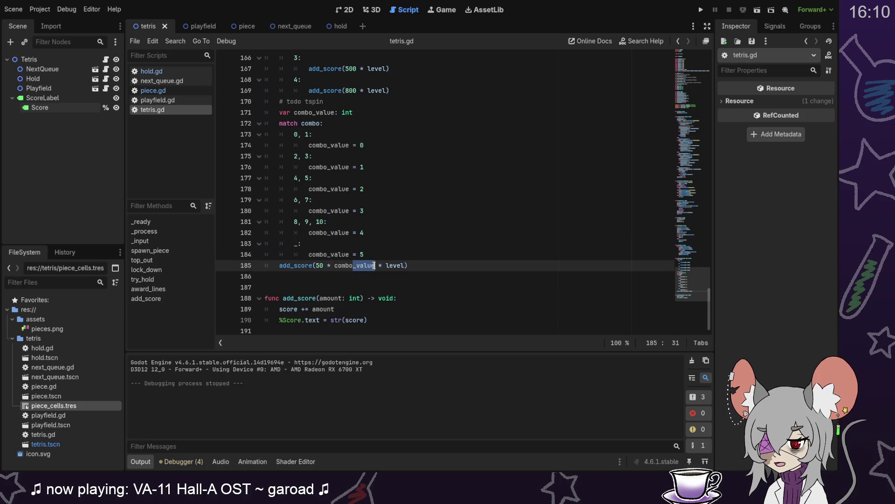
key("BackSpace")
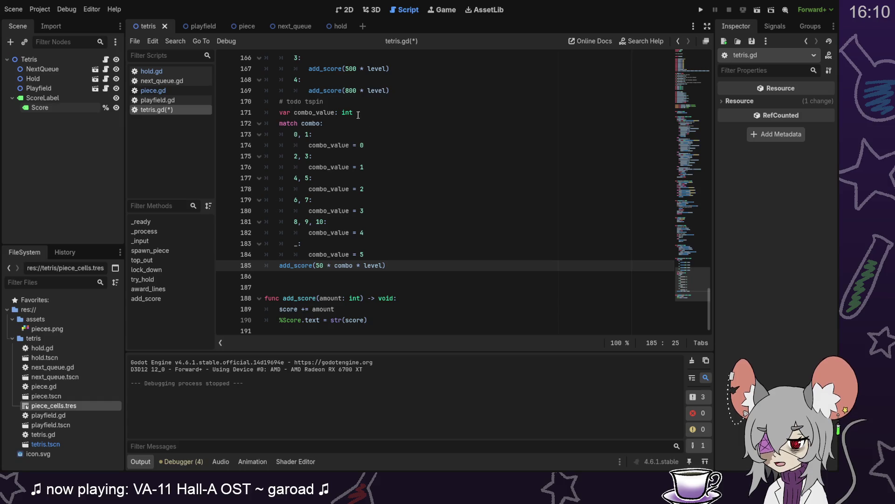
Delete the var combo_value declaration and its match combo block
left_click_drag(360, 103, 375, 252)
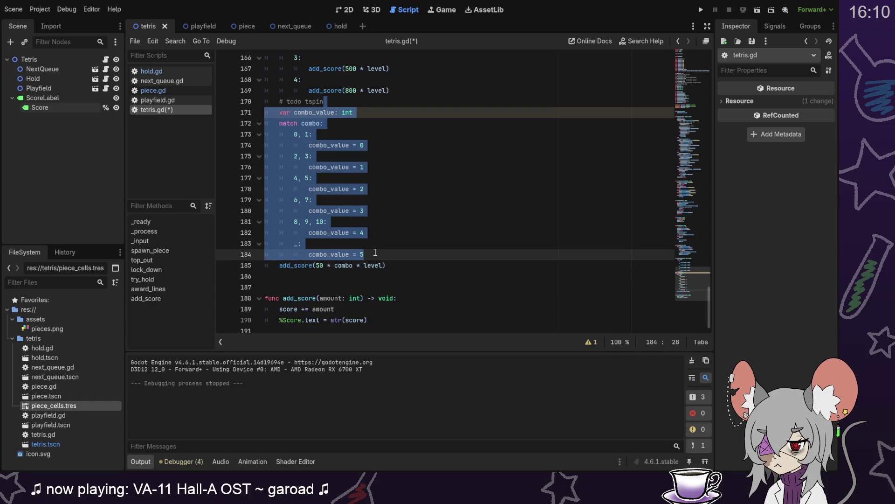
key("BackSpace")
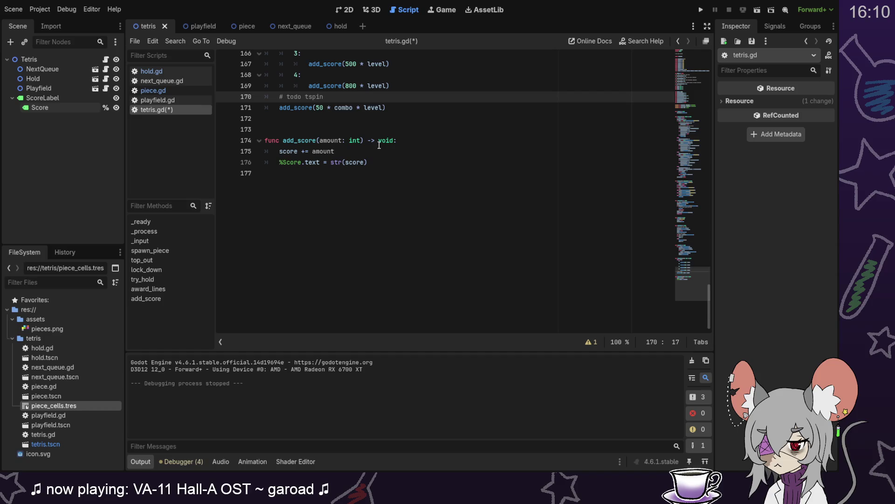
scroll(373, 233, "up", 5)
Save tetris.gd and add 'var back_to_back: int = 0' below the combo declaration
scroll(437, 254, "down", 1)
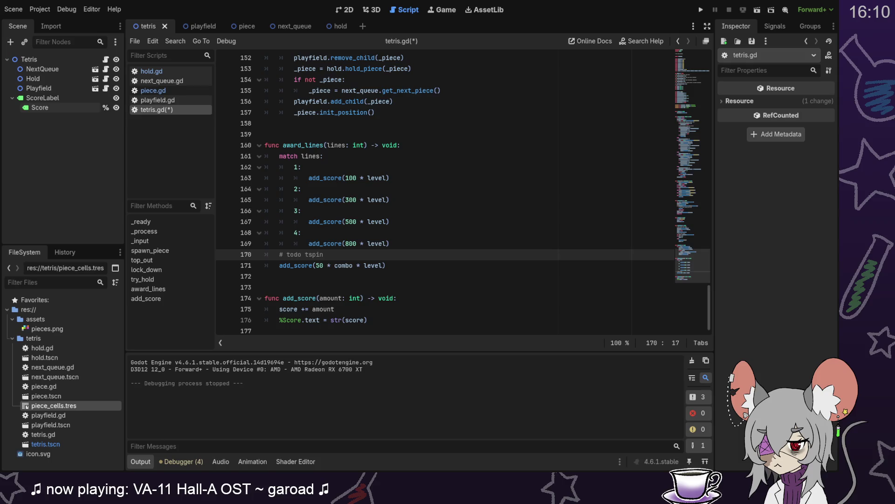
key("ctrl+s")
left_click_drag(693, 272, 683, 95)
left_click(363, 195)
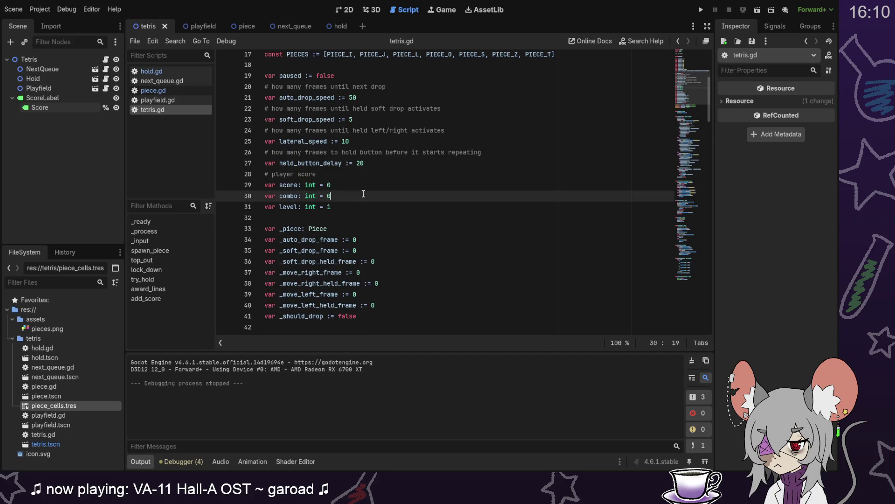
key("Return")
type("var bak")
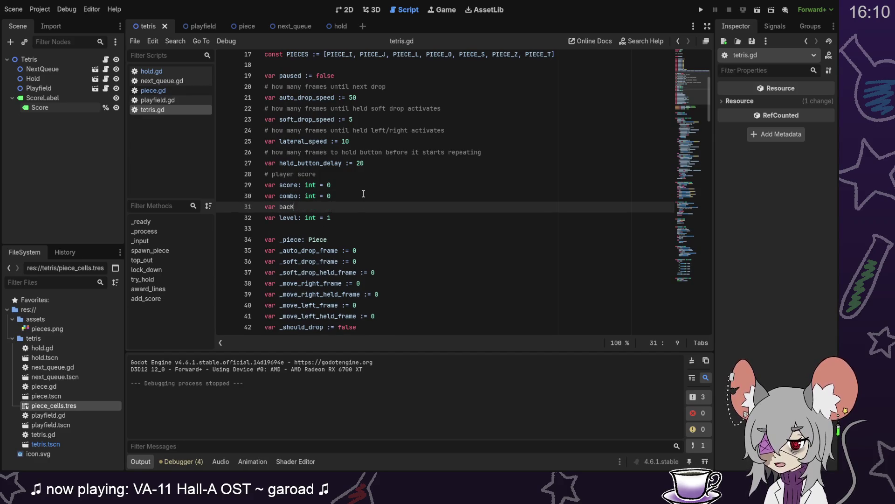
key("BackSpace")
type("ck_to_back")
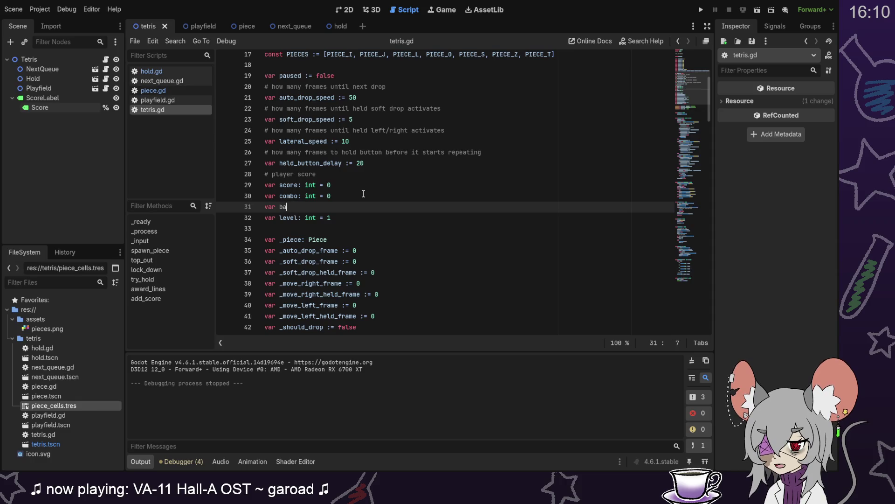
type(": int = 0")
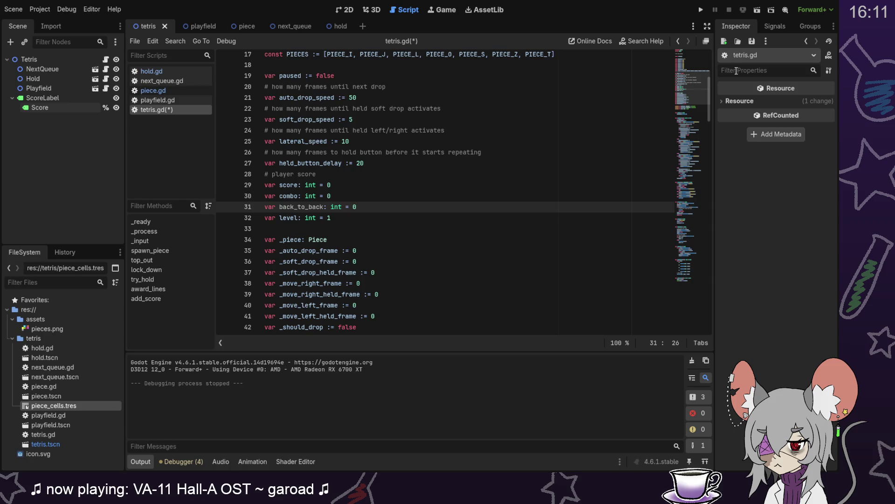
left_click_drag(690, 89, 691, 274)
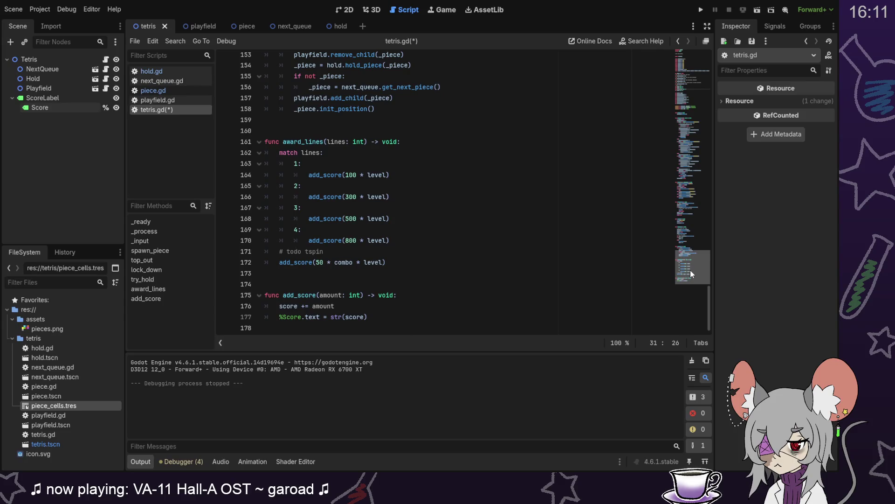
Add 'back_to_back += 1' under the four-line scoring line in award_lines
left_click(415, 230)
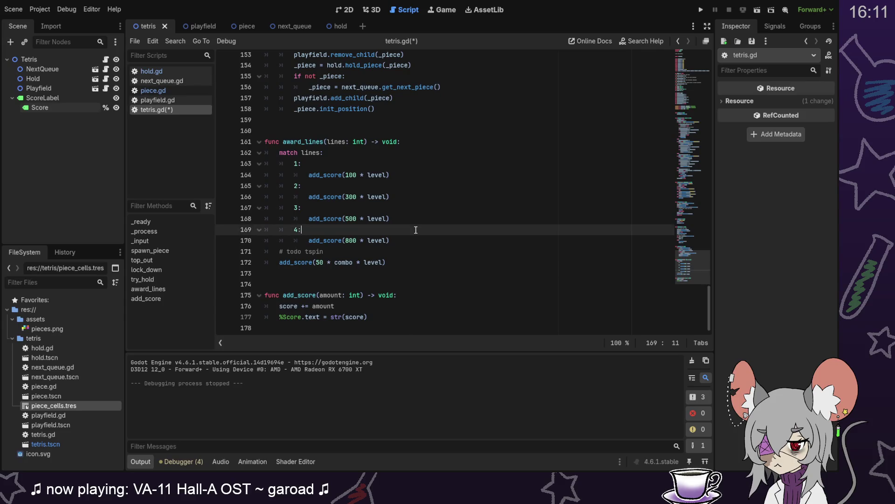
key("Down")
key("End")
key("Return")
type("ba")
key("Return")
type("+= 1")
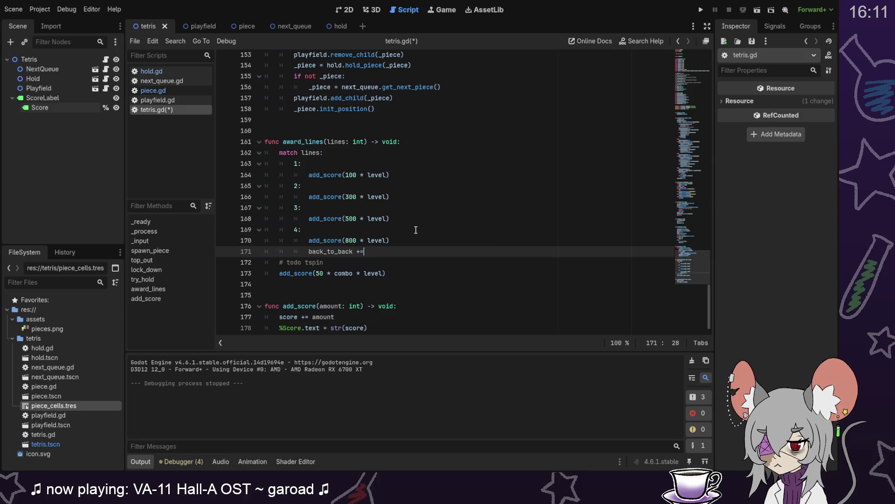
Add 'back_to_back = 0' under the three-, two- and one-line scoring lines
key("Up")
key("Up")
key("Up")
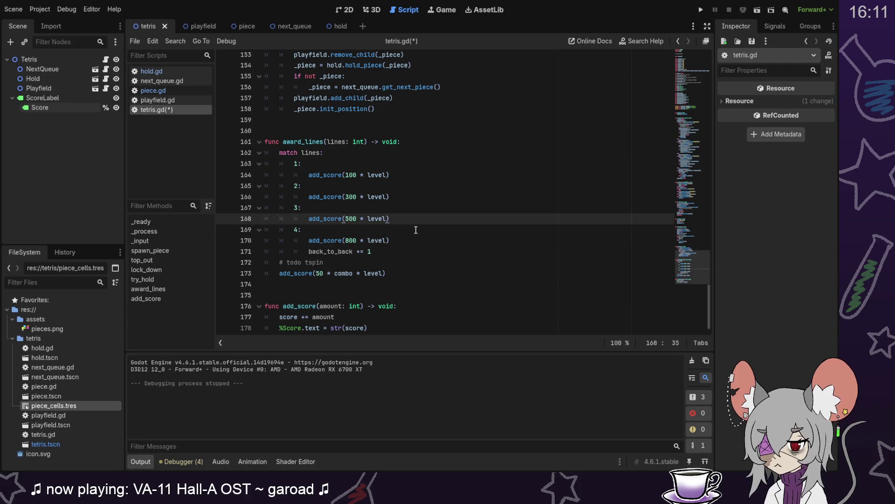
key("Return")
type("ba")
key("Return")
type("= 0")
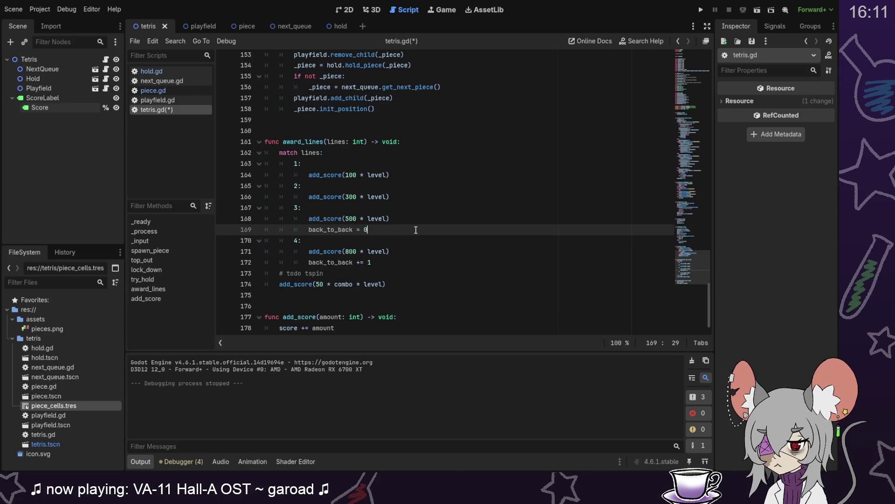
key("Up")
key("Up")
key("Up")
key("Return")
type("ba")
key("Return")
type("0")
key("Up")
key("Up")
key("Up")
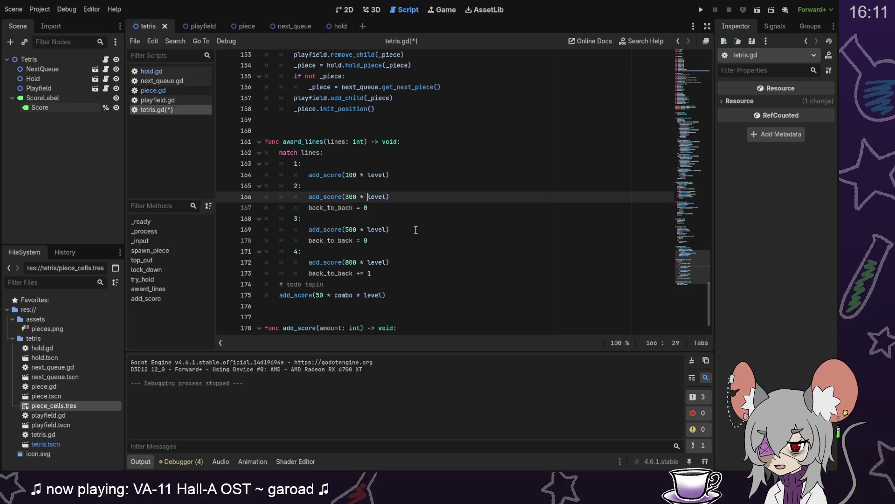
key("Return")
type("ba")
key("Return")
type("= 0")
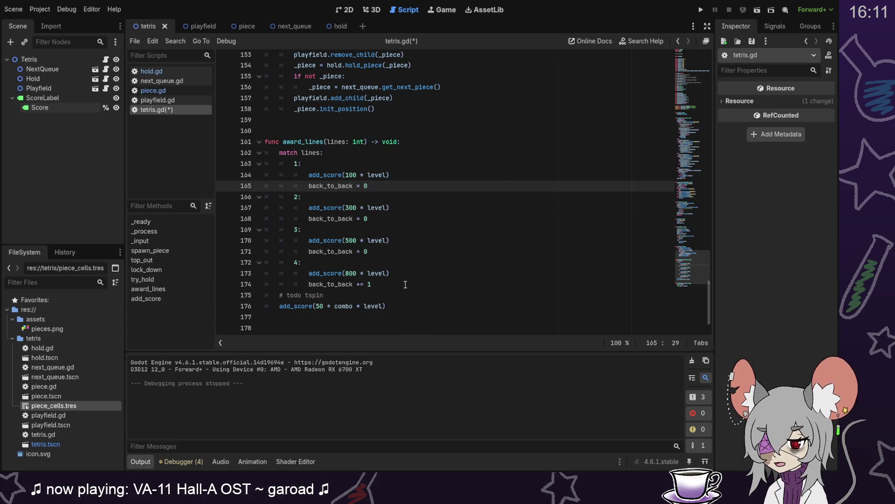
left_click(405, 284)
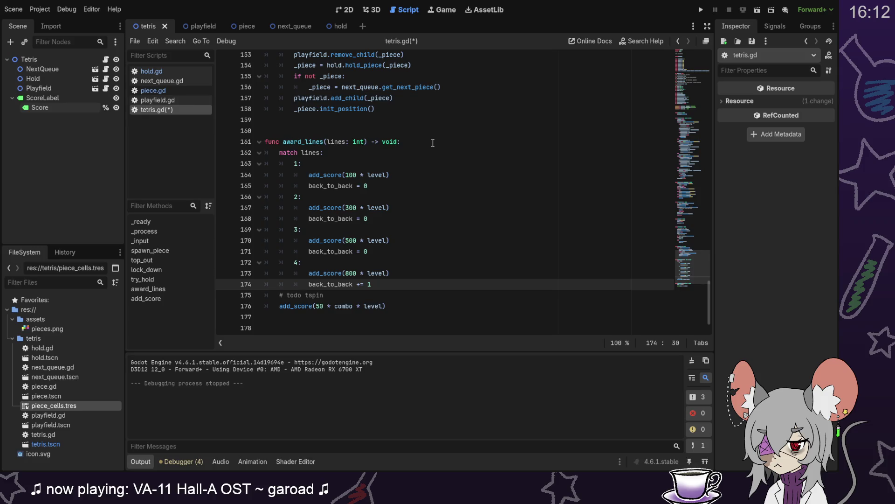
scroll(432, 174, "down", 2)
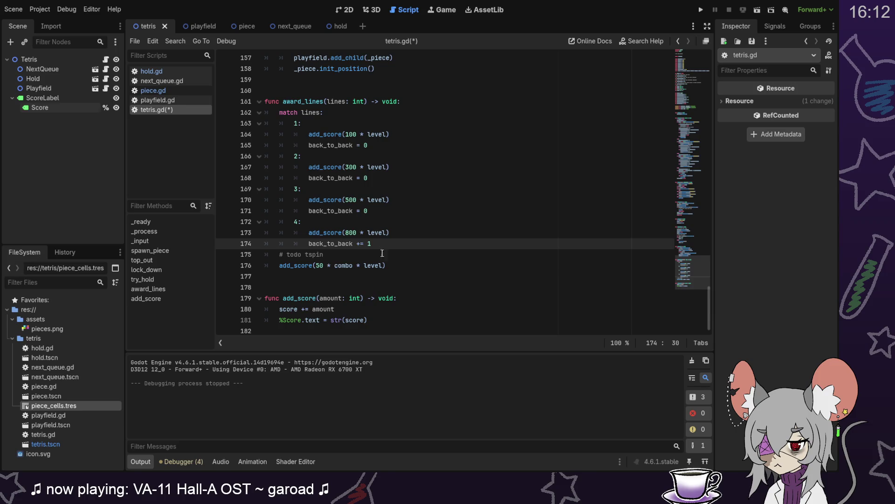
left_click(482, 232)
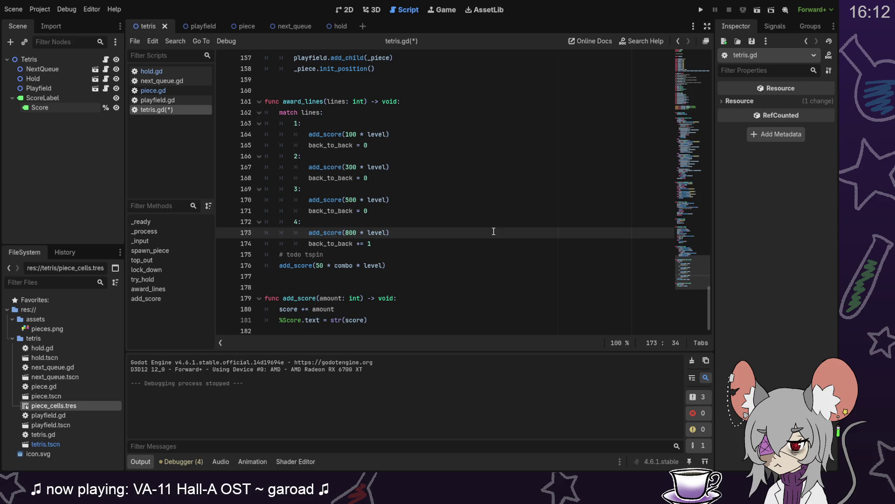
left_click_drag(400, 232, 401, 243)
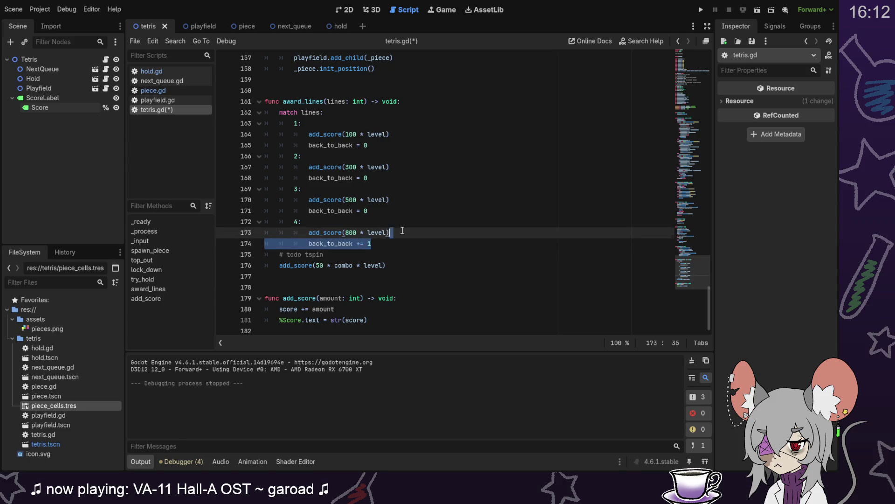
key("BackSpace")
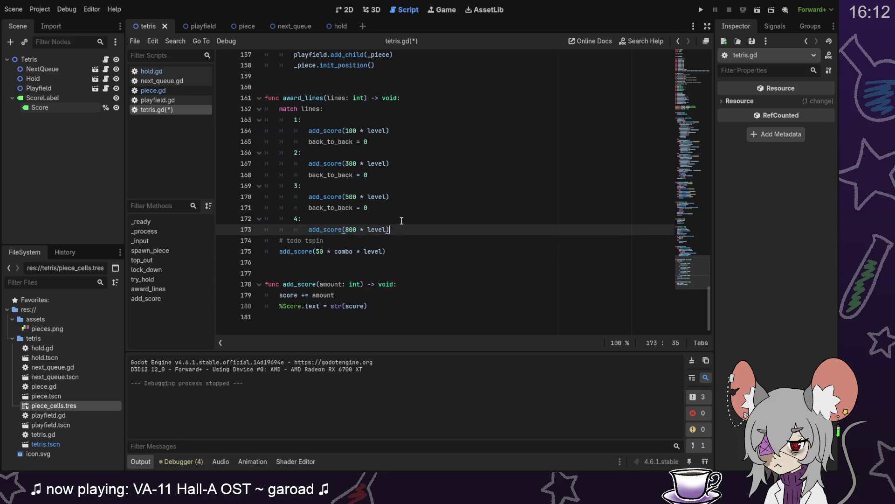
left_click(401, 220)
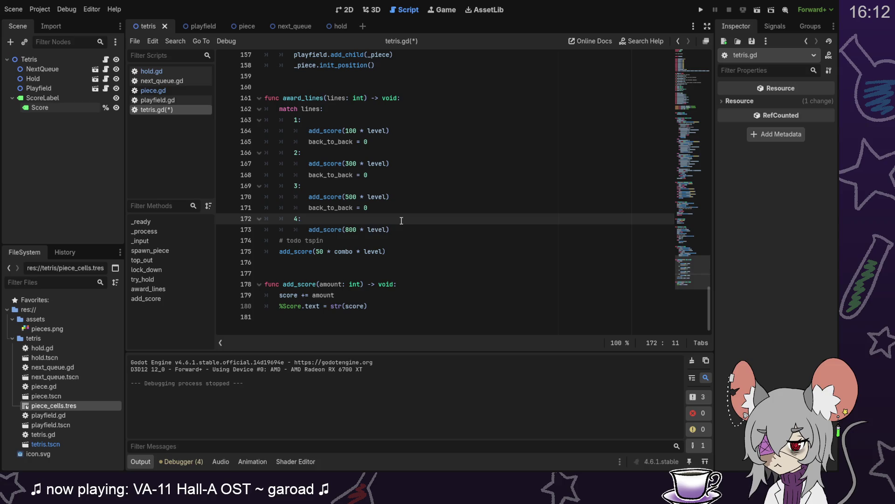
key("ctrl+z")
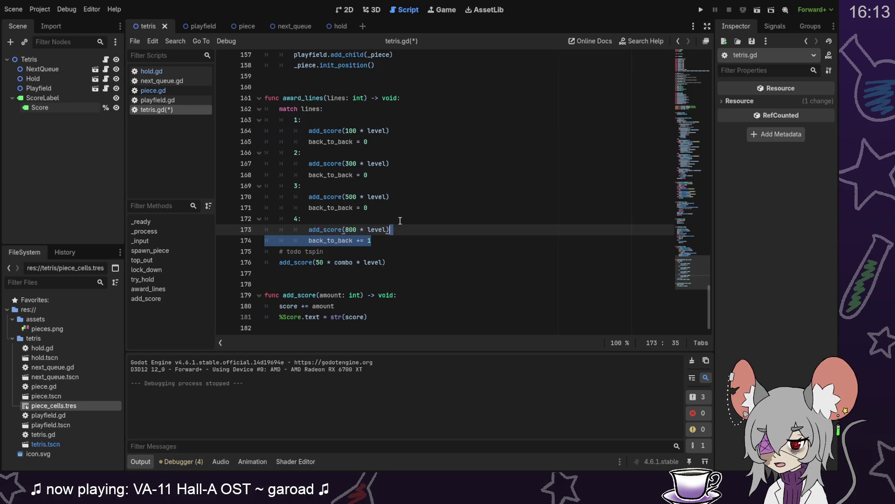
left_click(401, 219)
left_click(448, 230)
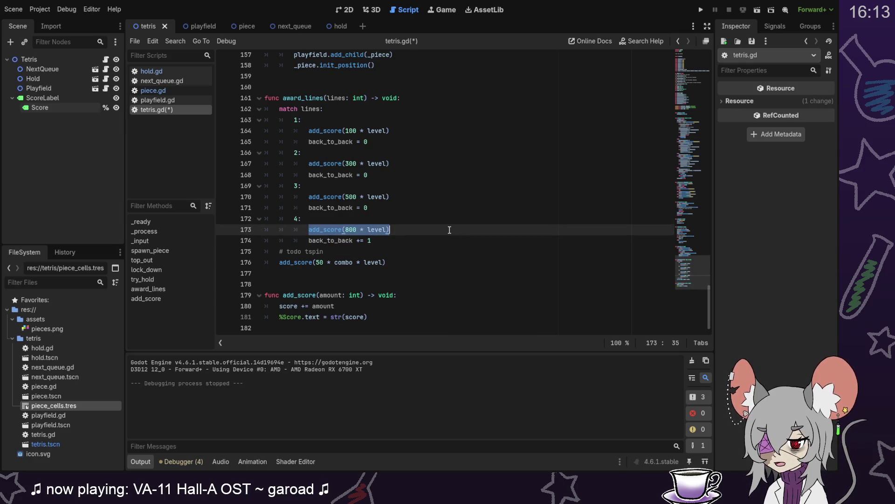
left_click_drag(281, 252, 326, 252)
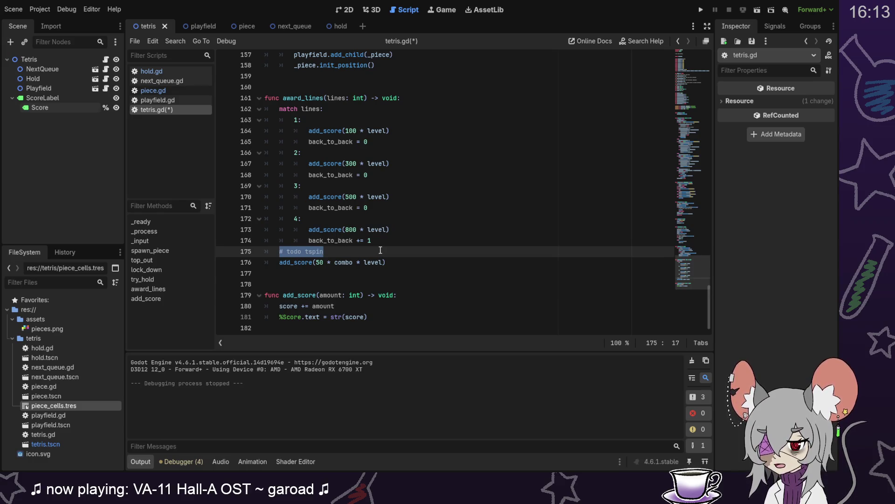
left_click_drag(286, 262, 455, 263)
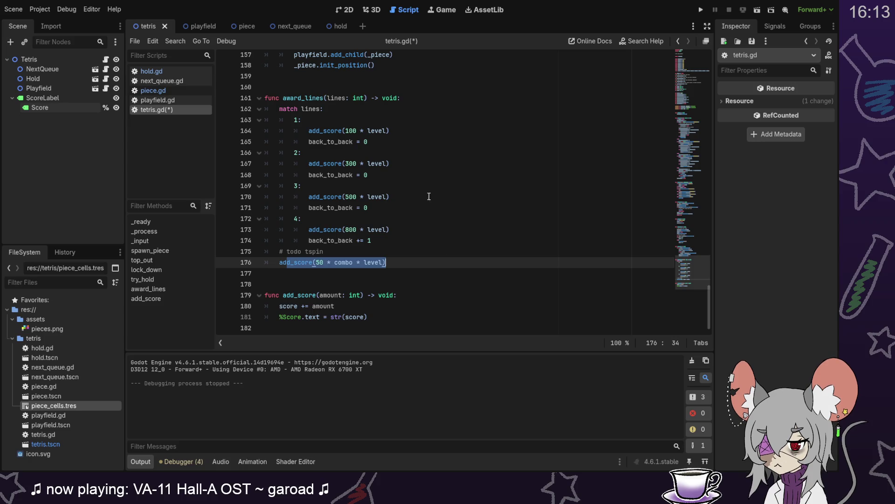
left_click(421, 97)
key("Return")
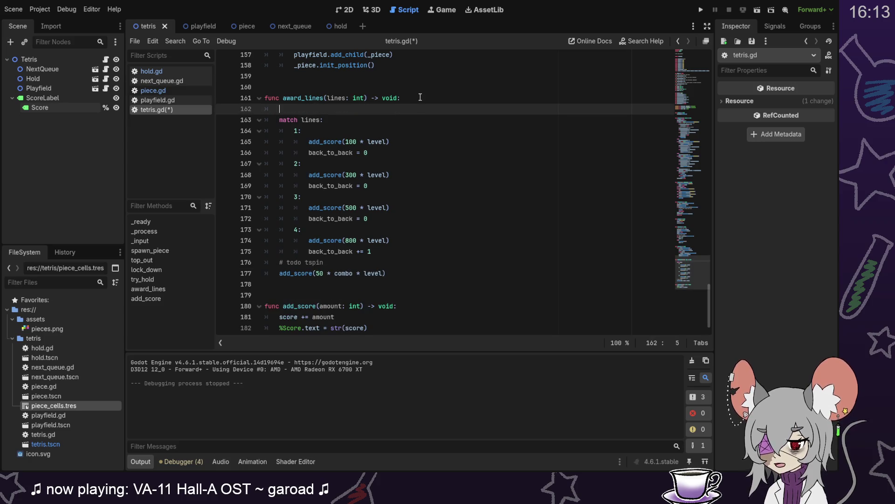
Declare back_to_back_bonus (1, or 1.5 after a tetris), multiply the 800 * level score by it, save
type("var back_to_a")
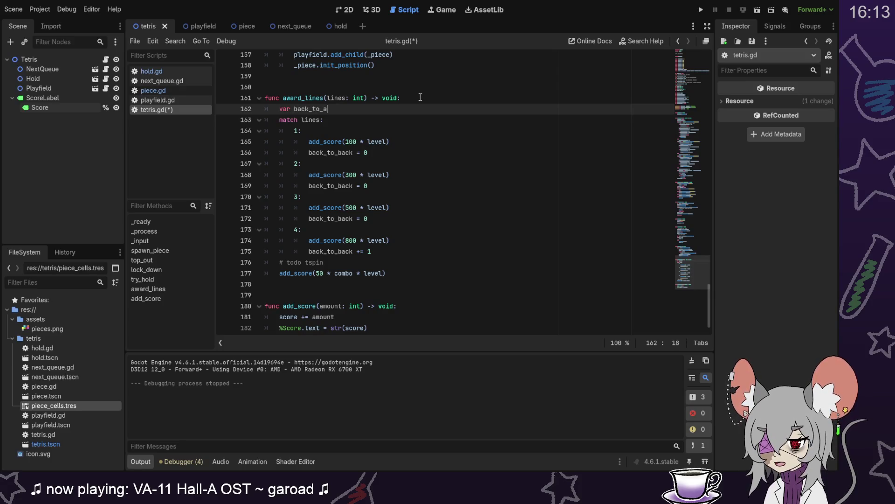
type("_back_bonus")
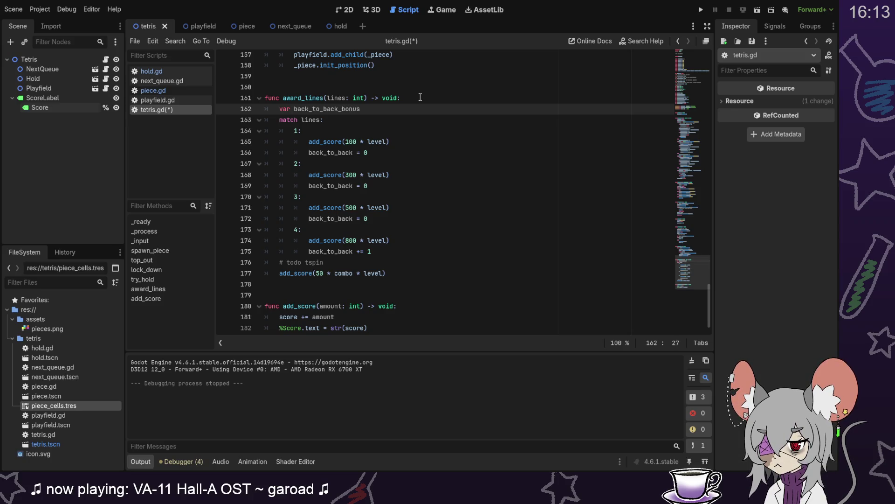
type(" = ")
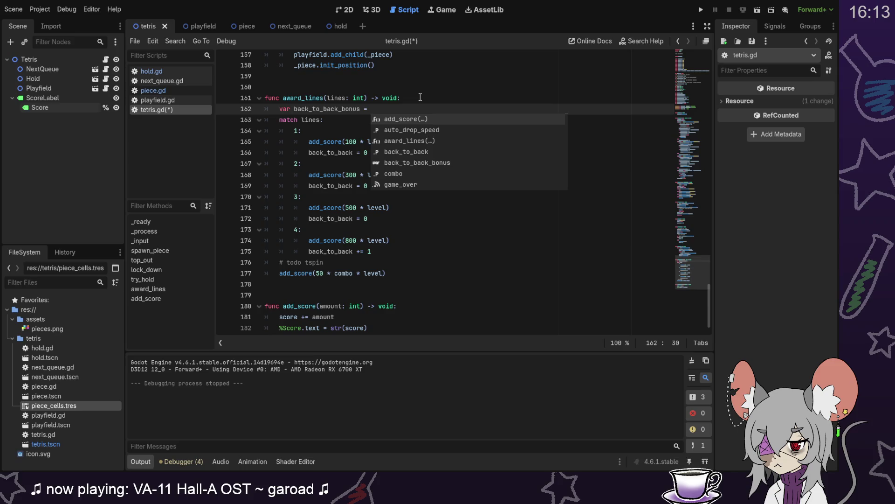
type("1 if back_to_back ")
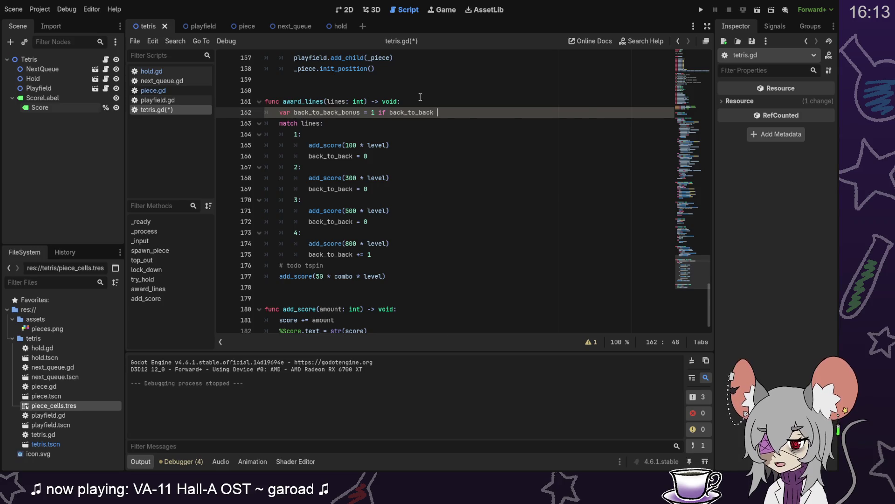
type("== ")
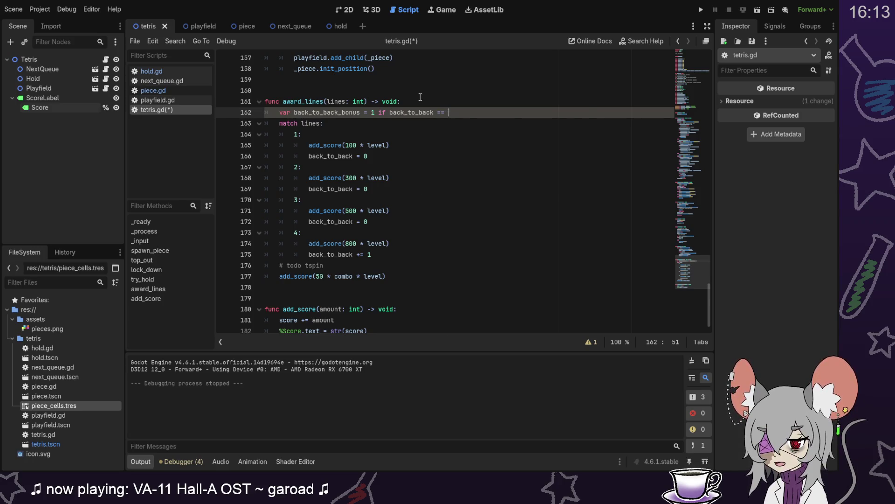
type("0 else 1")
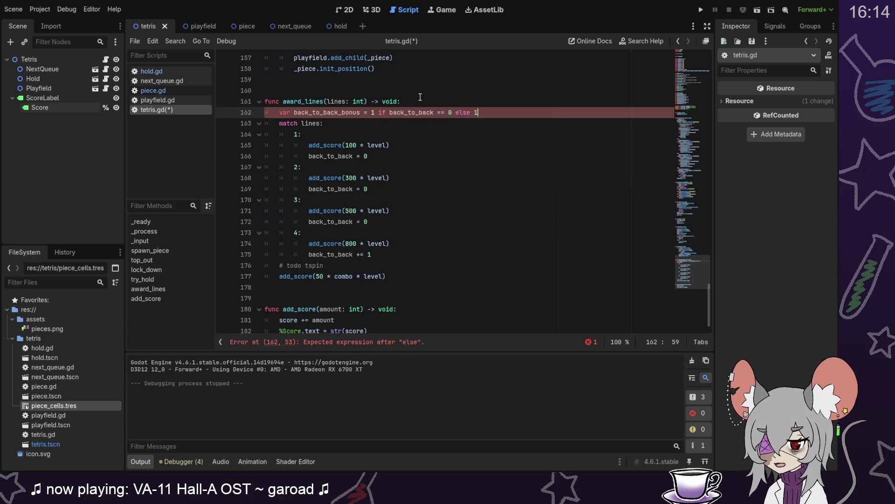
type(".5")
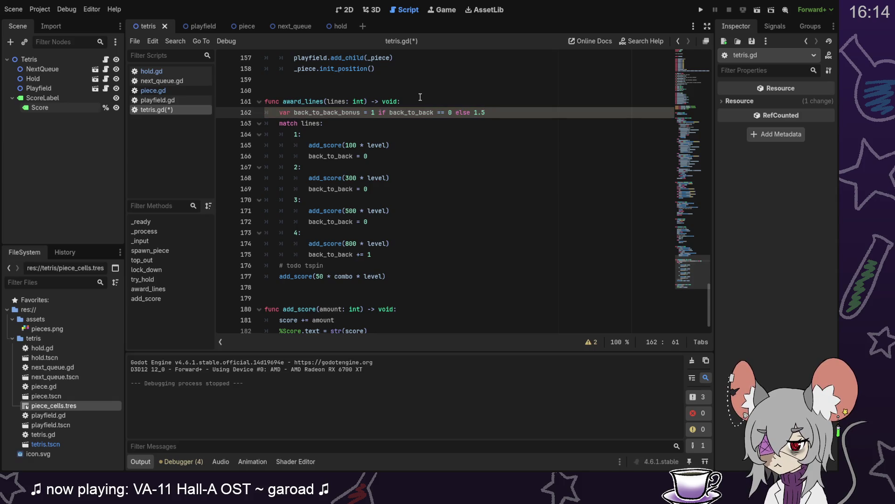
left_click(387, 242)
type("* ba")
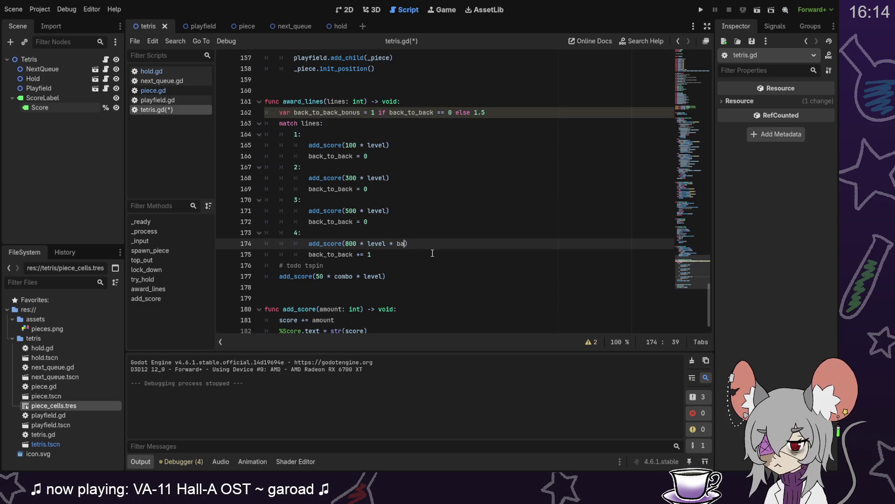
key("Down")
key("Return")
left_click_drag(386, 243, 466, 244)
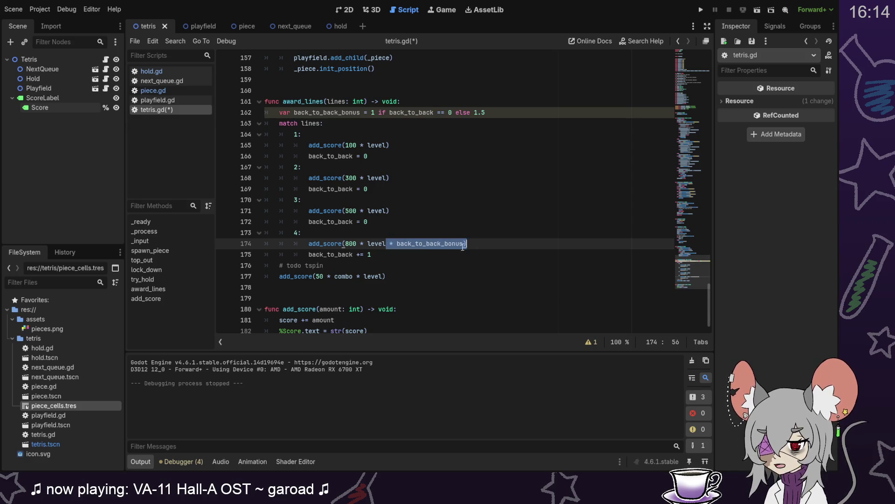
left_click_drag(386, 243, 463, 243)
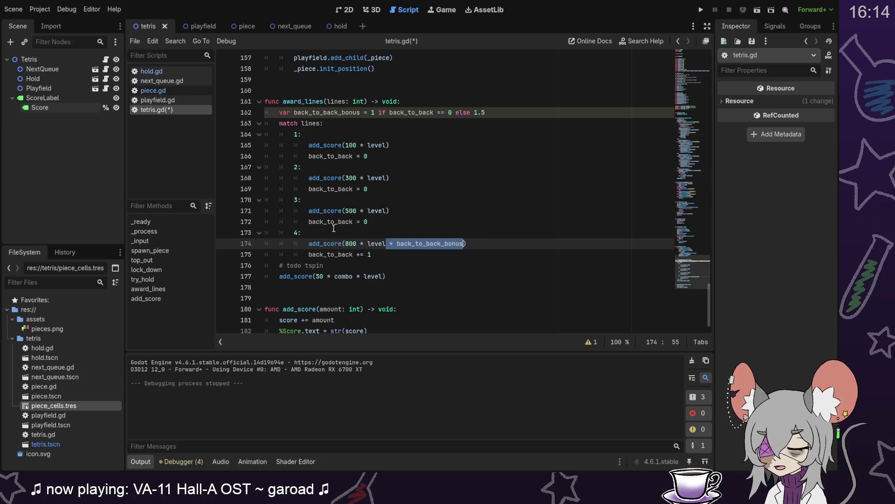
left_click(477, 276)
key("ctrl+s")
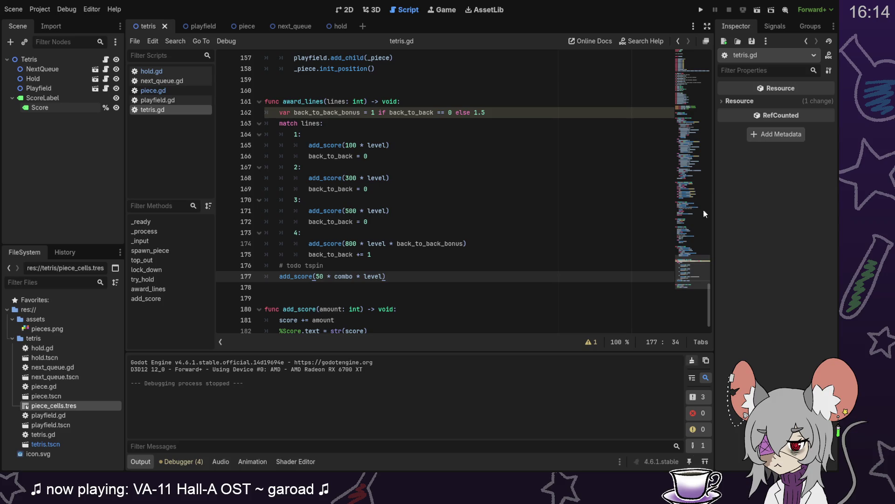
Launch the game and place the S, J and I pieces, soft-dropping them
left_click(701, 11)
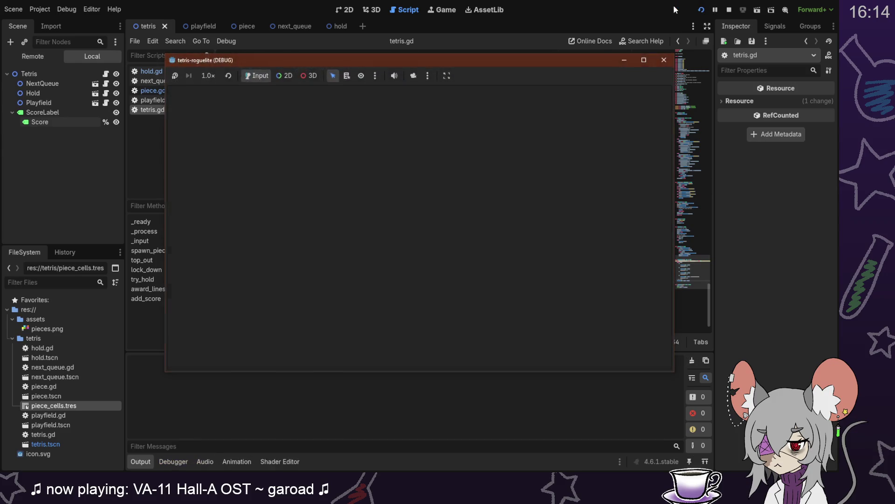
key("Left")
key("Left")
key("Left")
key("Down")
key("Up")
key("Down")
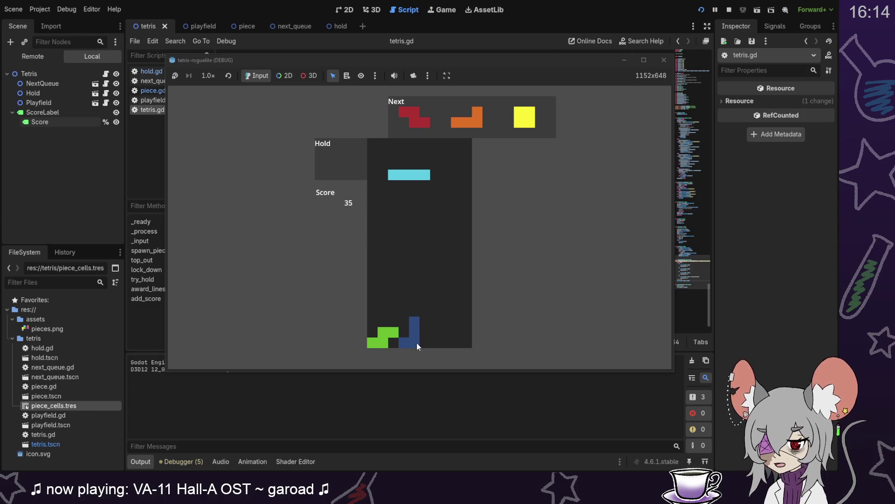
key("Right")
key("Up")
key("Left")
key("Left")
key("Left")
key("Left")
key("Right")
key("Right")
key("Right")
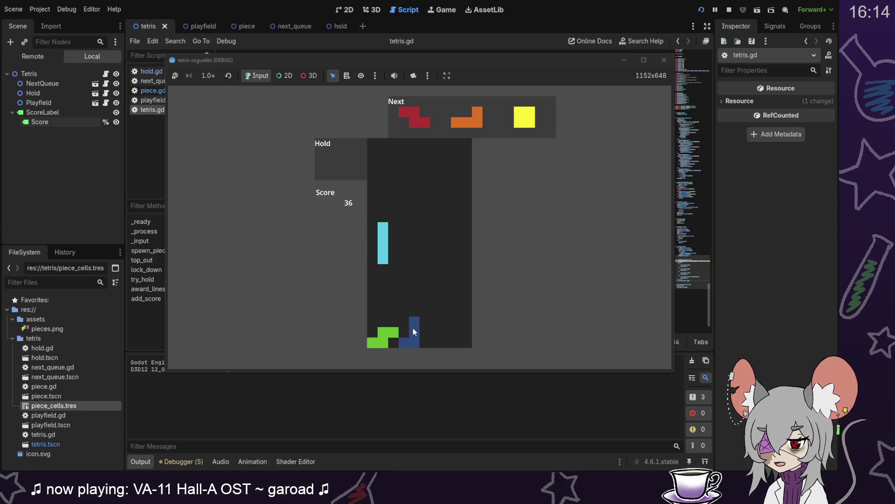
key("Down")
key("Down")
key("Down")
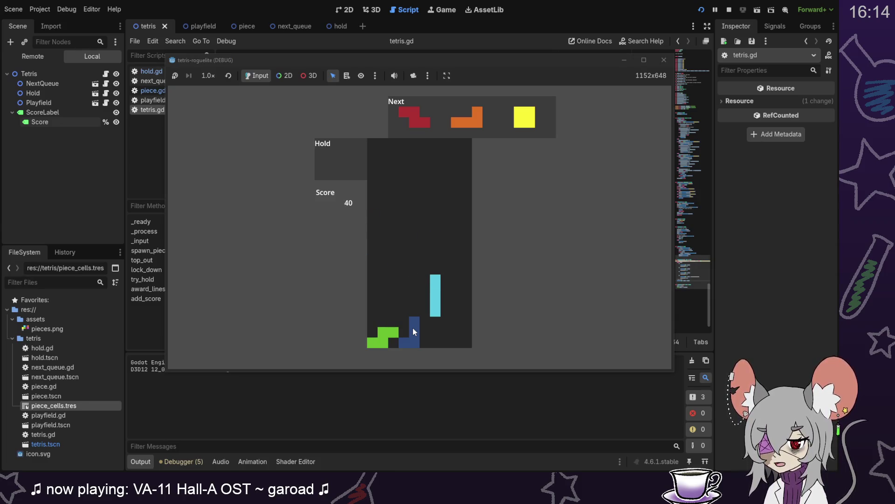
key("Left")
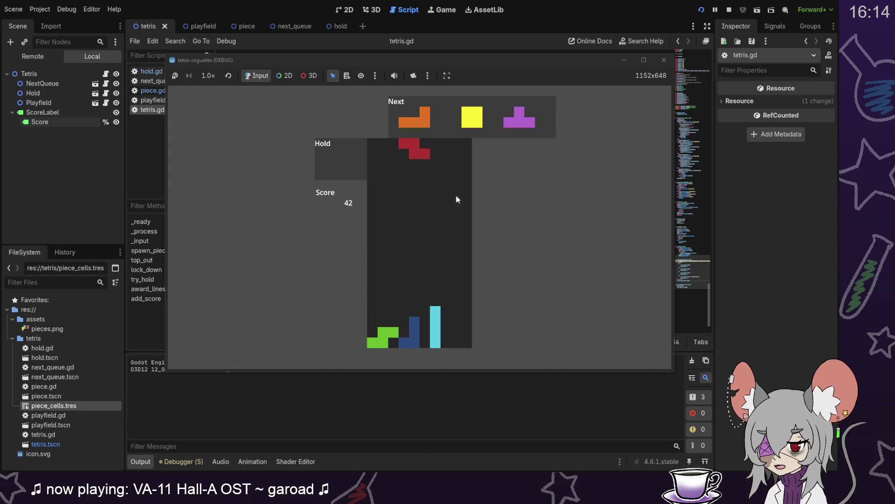
Rotate and soft-drop the red Z piece at the left wall and the orange L piece
key("Right")
key("Left")
key("Left")
key("Up")
key("Left")
key("Left")
key("Down")
key("Down")
key("Down")
key("Down")
key("Down")
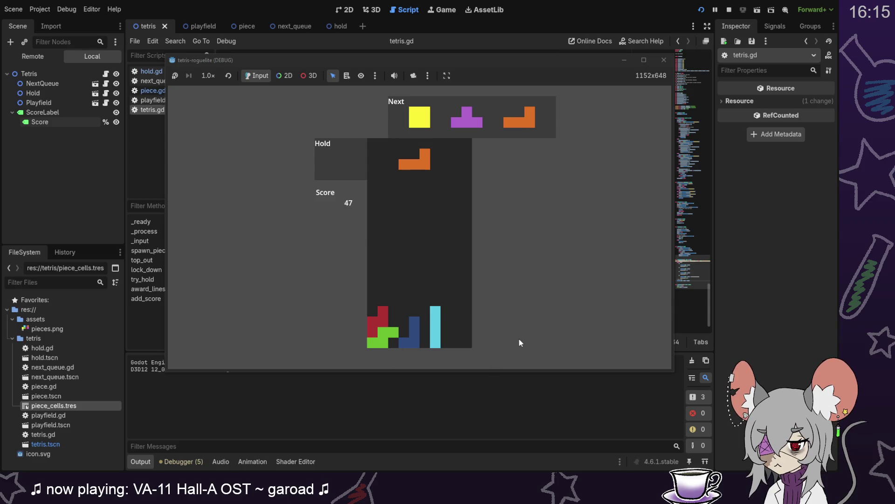
key("Up")
key("Right")
key("Right")
key("Left")
key("Down")
key("Down")
key("Down")
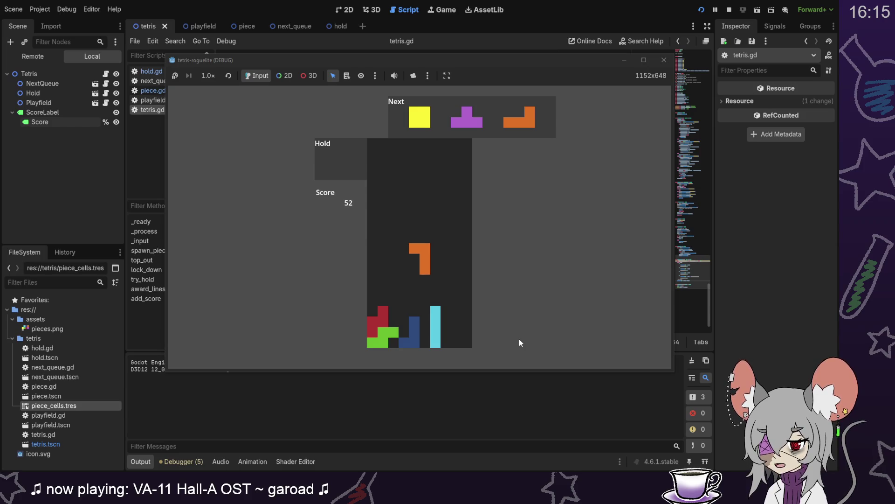
key("Down")
key("Down")
key("Down")
Position and soft-drop the yellow O, purple T and orange L pieces onto the stack
key("Left")
key("Left")
key("Down")
key("Down")
key("Down")
key("Down")
key("Down")
key("Down")
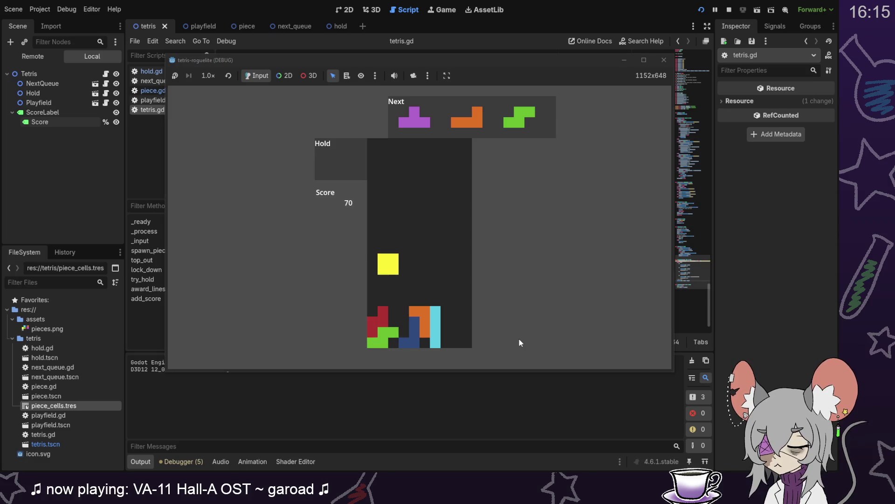
key("Down")
key("Down")
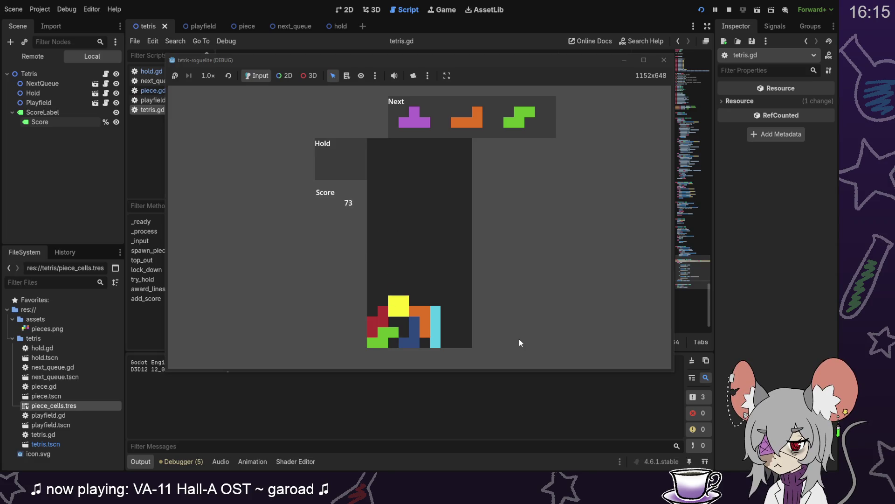
key("Right")
key("Right")
key("Right")
key("Down")
key("Down")
key("Down")
key("Down")
key("Down")
key("Down")
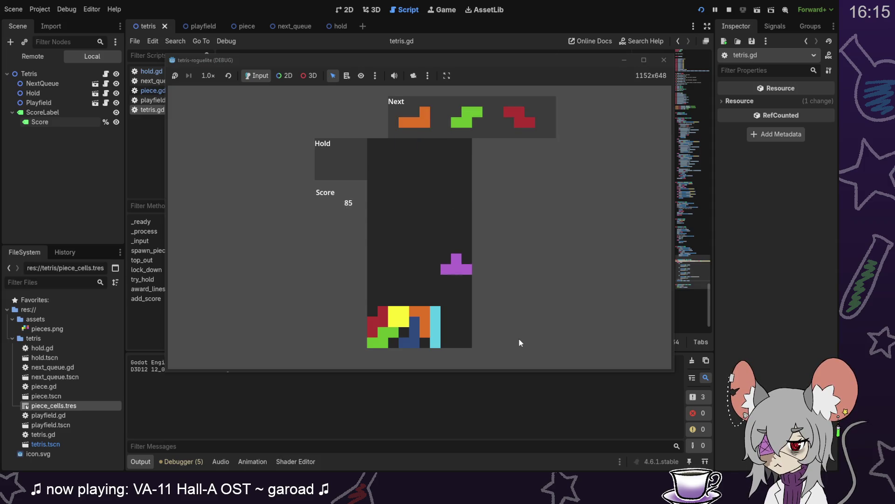
key("Up")
key("Up")
key("Right")
key("Right")
key("Down")
key("Down")
key("Down")
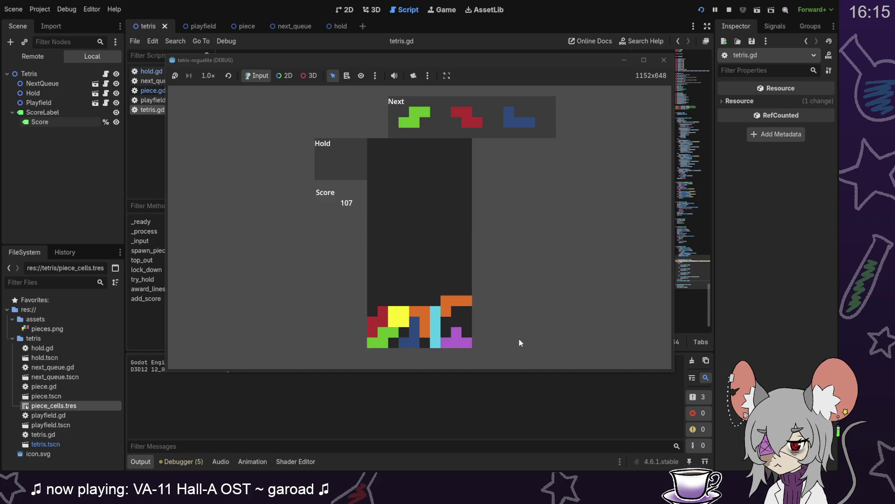
key("Down")
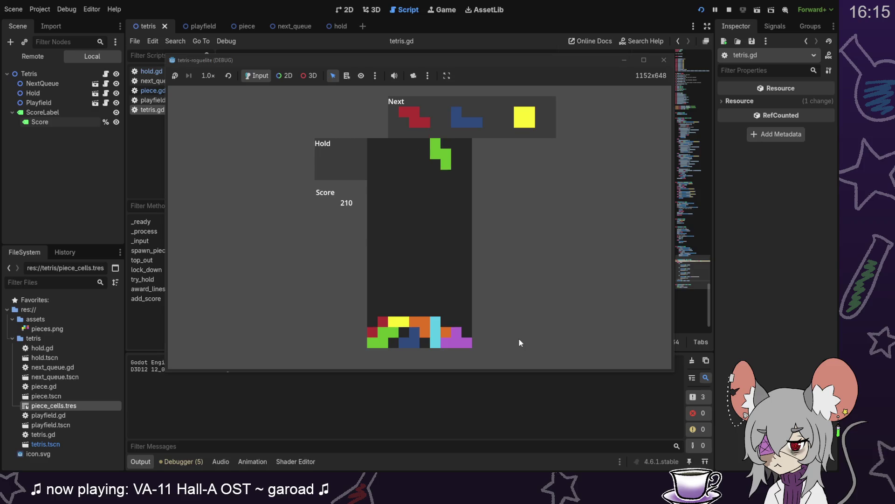
Place the S, Z, J and O pieces on the stack, clearing a line with the J
key("Right")
key("Down")
key("Down")
key("Down")
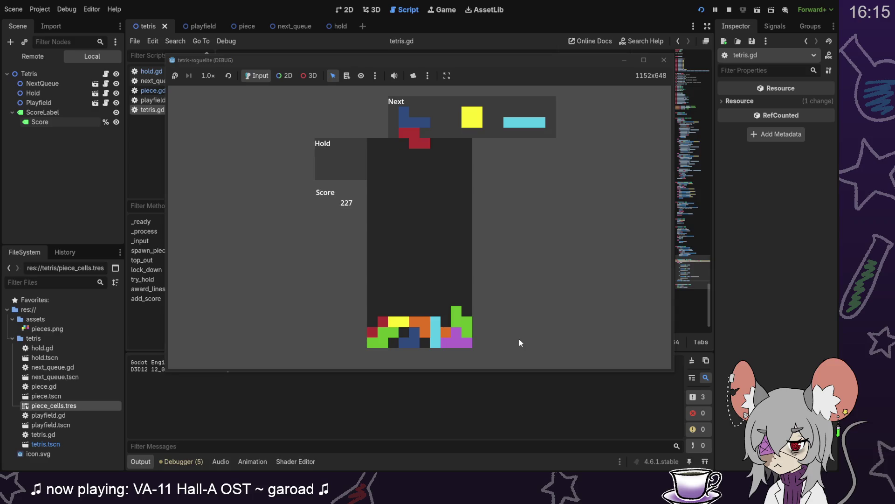
key("Up")
key("Left")
key("Left")
key("Left")
key("Down")
key("Down")
key("Down")
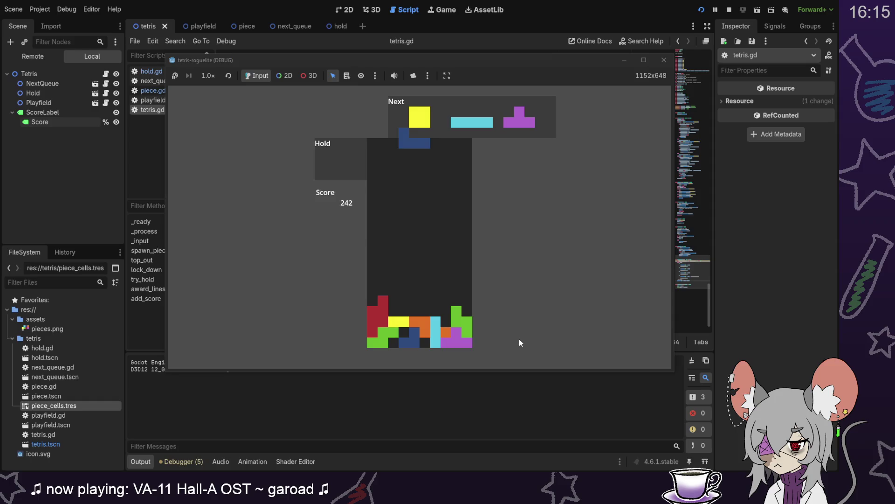
key("Up")
key("Up")
key("Right")
key("Right")
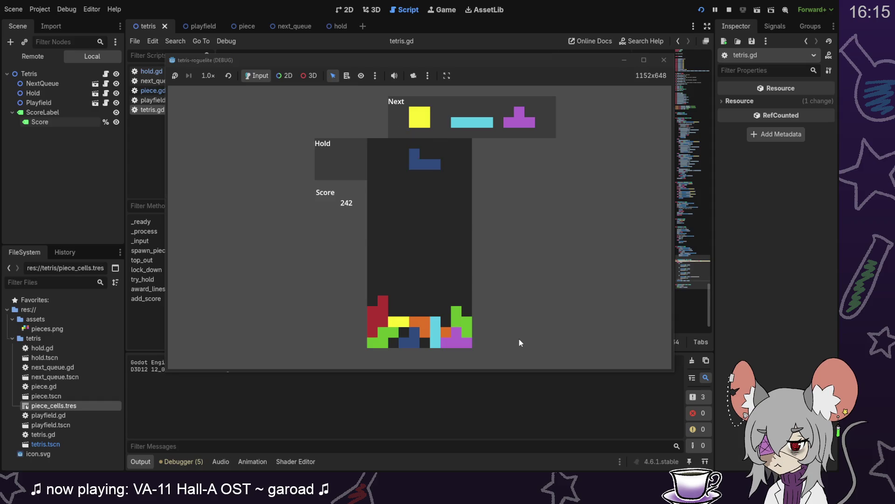
key("Down")
key("Down")
key("Down")
key("Down")
key("Down")
key("Down")
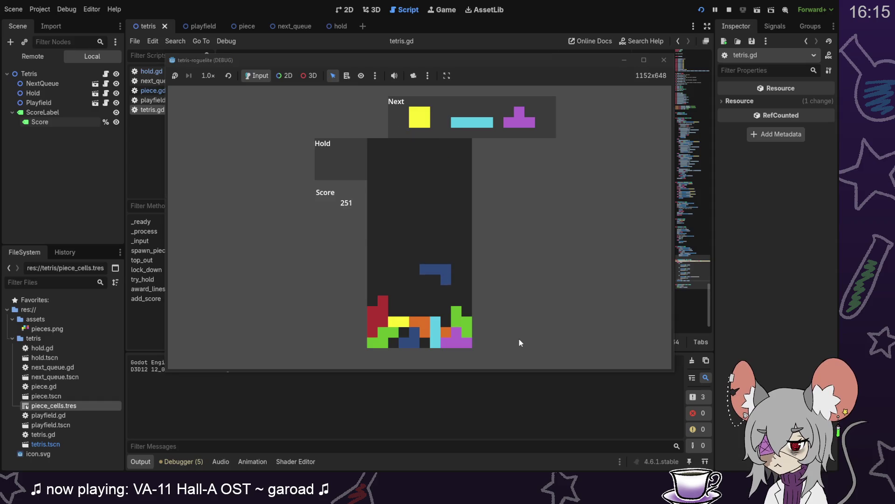
key("Right")
key("Down")
key("Down")
key("Down")
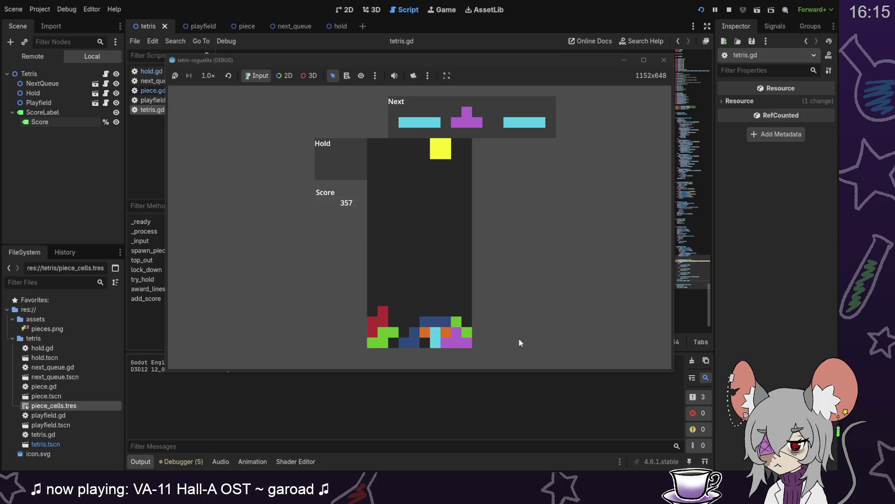
Hold the I piece, lock the next I at the bottom, and clear a line with a T against the right wall
key("Down")
key("Down")
key("Down")
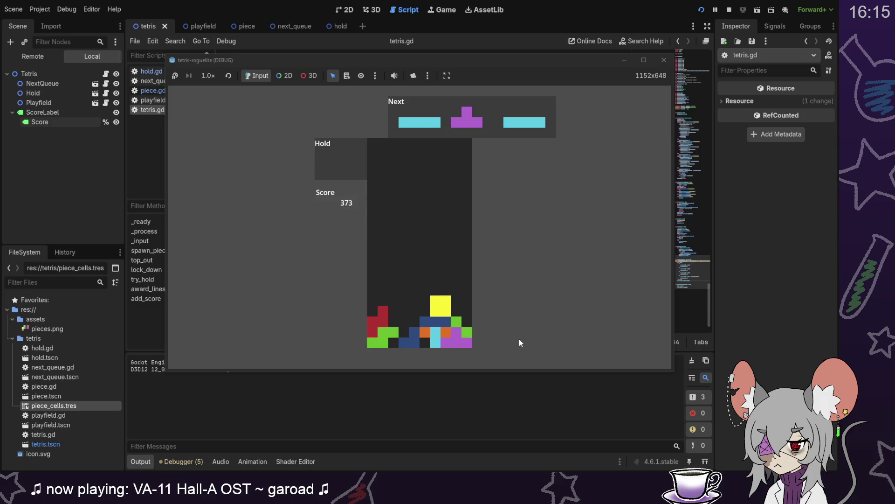
key("c")
key("Down")
key("Down")
key("Down")
key("Down")
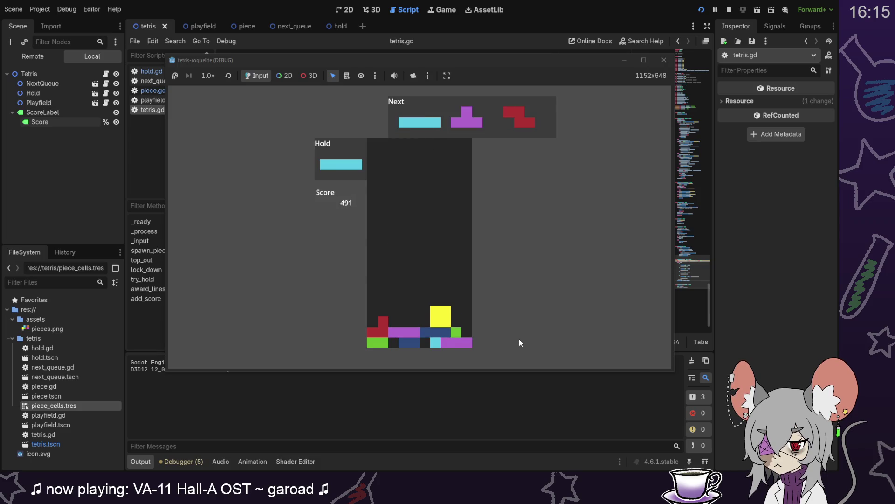
key("Left")
key("Down")
key("Down")
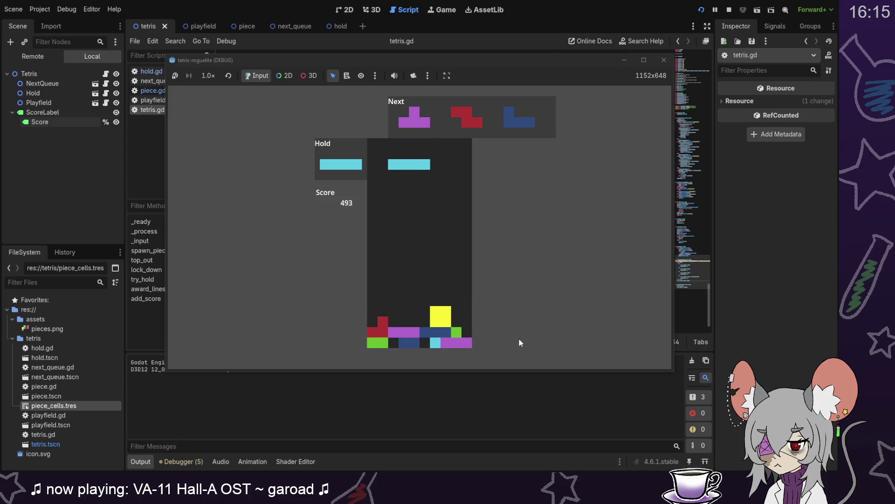
key("Down")
key("Down")
key("Down")
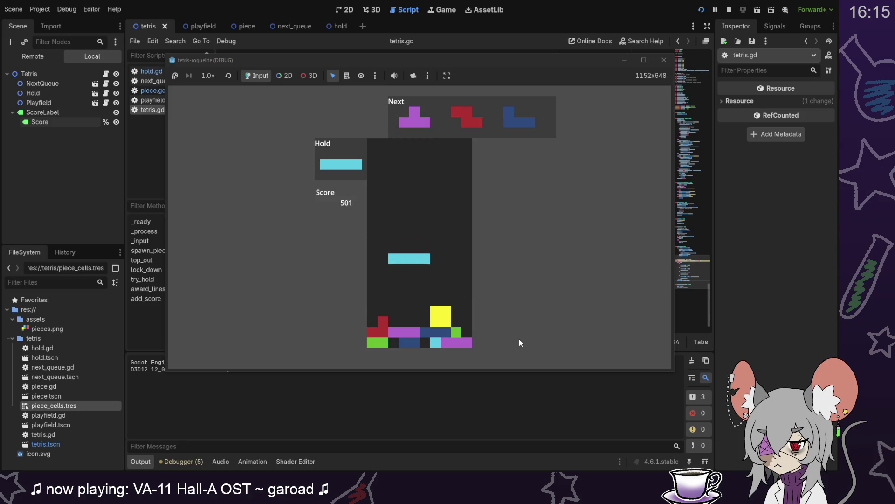
key("Down")
key("Down")
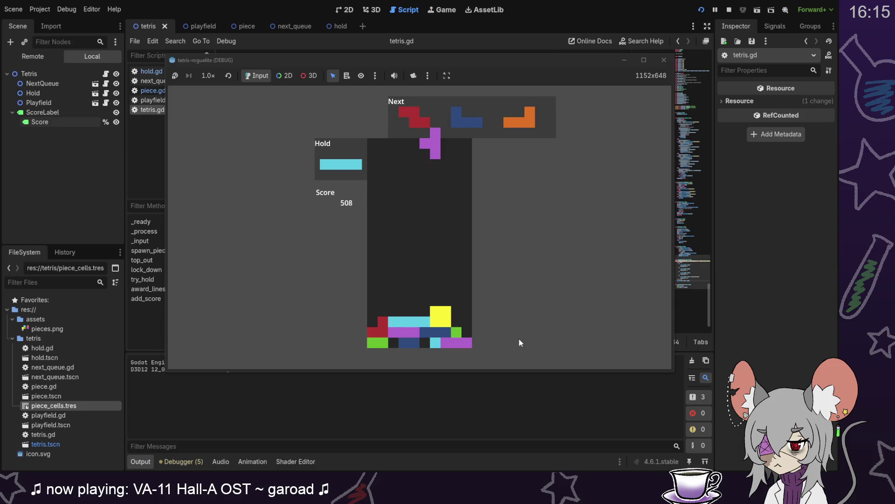
key("Right")
key("Right")
key("Right")
key("Down")
key("Down")
key("Down")
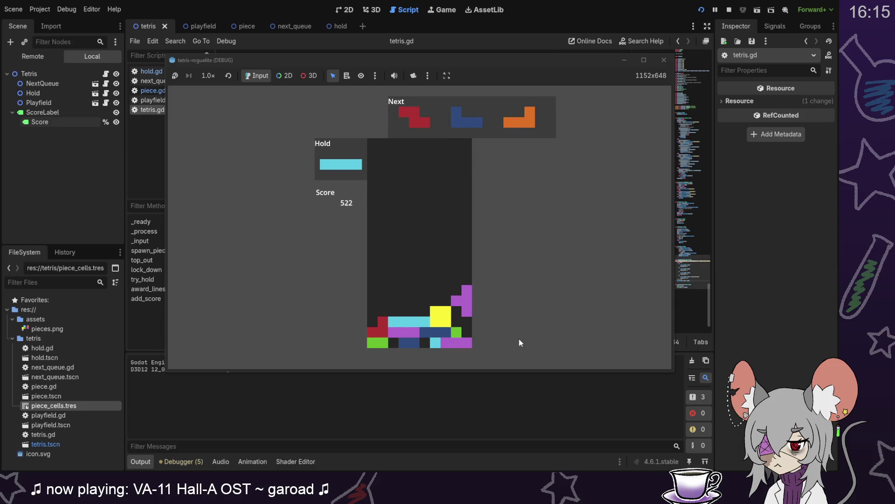
Clear a line with an upright Z at the left wall, then place the J and L pieces
key("Up")
key("Left")
key("Left")
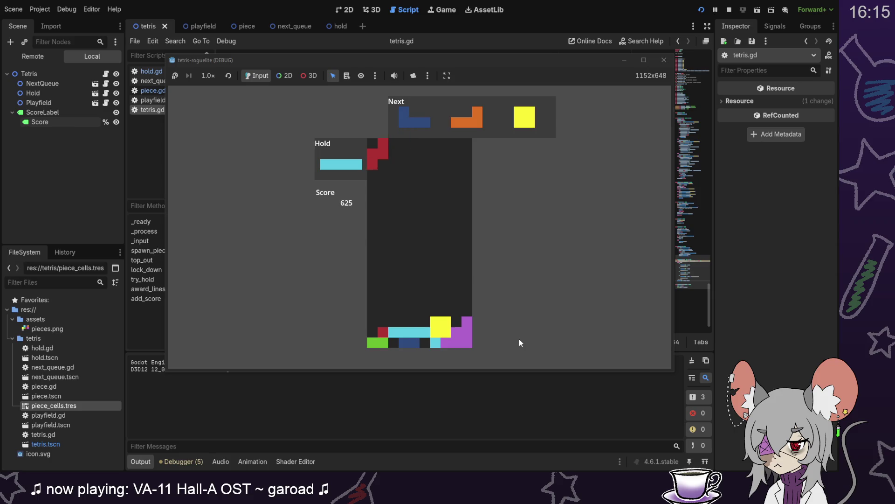
key("Down")
key("Down")
key("Down")
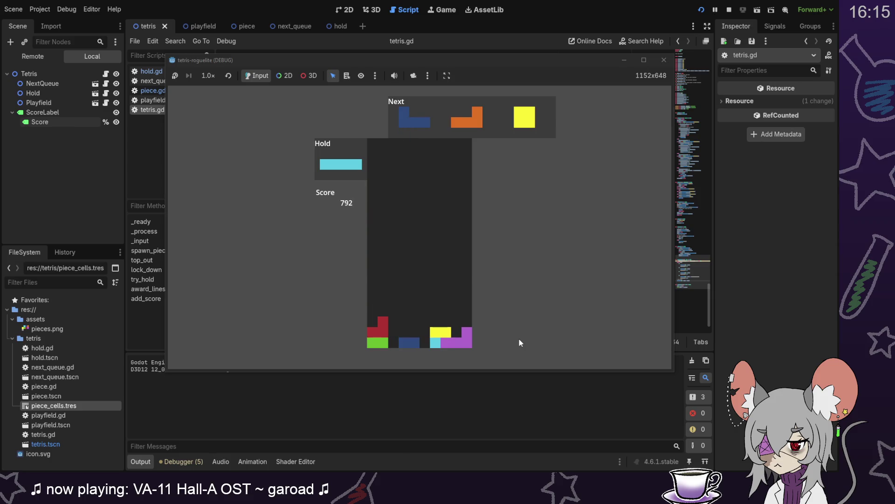
key("Up")
key("Down")
key("Down")
key("Down")
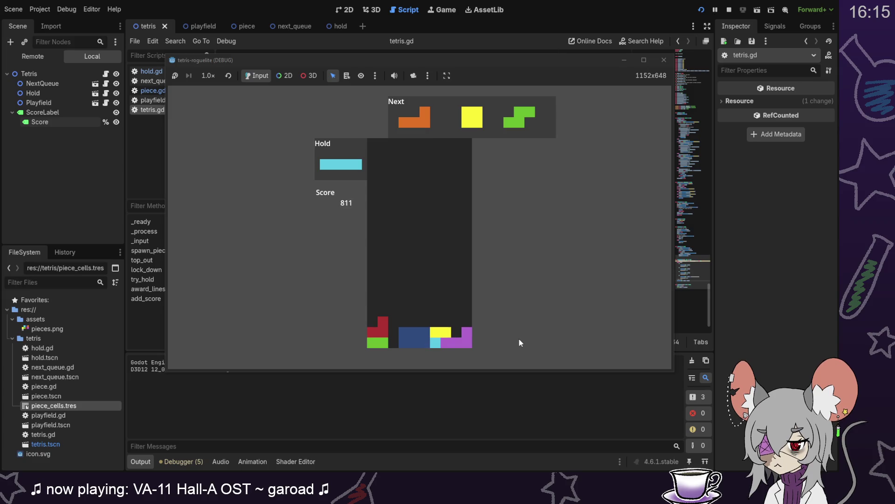
key("Right")
key("Right")
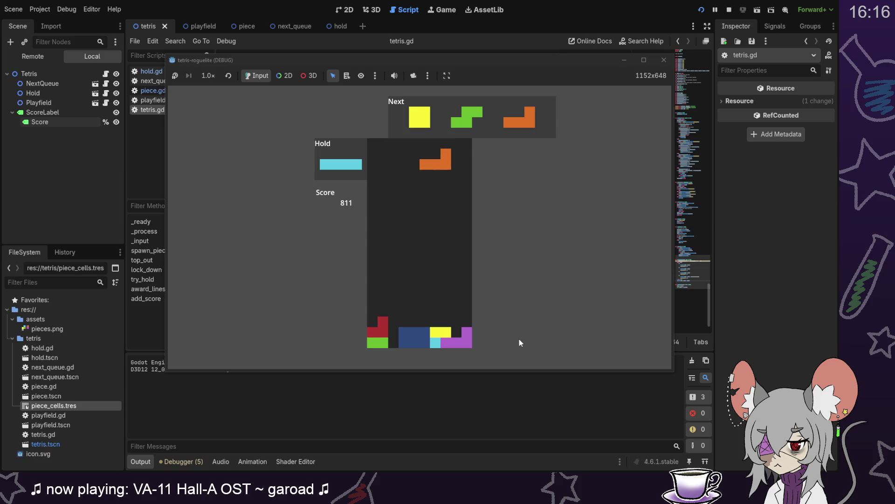
key("Right")
key("Down")
key("Down")
key("Down")
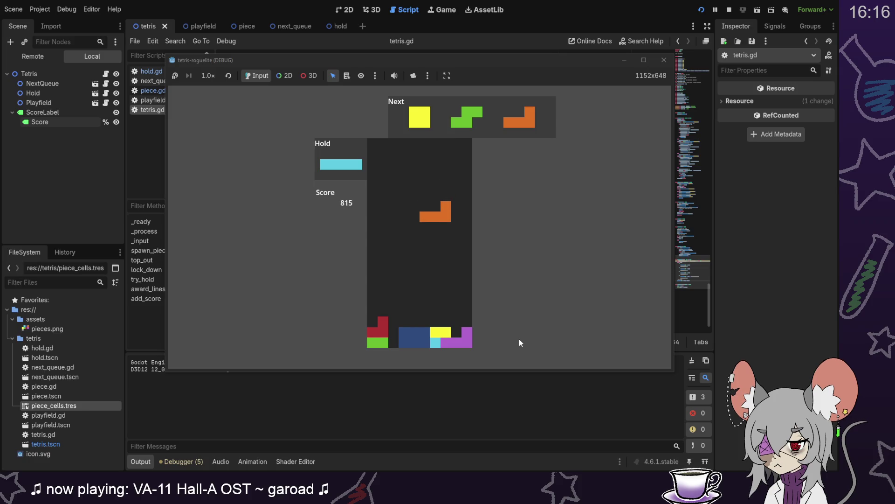
key("Down")
key("Down")
key("Left")
key("Down")
key("Down")
key("Down")
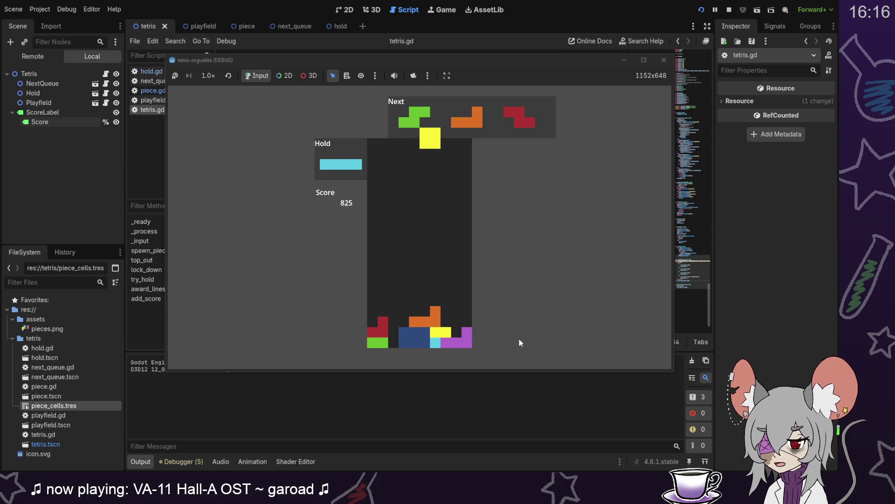
Hold the O piece, then place a vertical I at the far left, a vertical S and an upside-down L
key("Right")
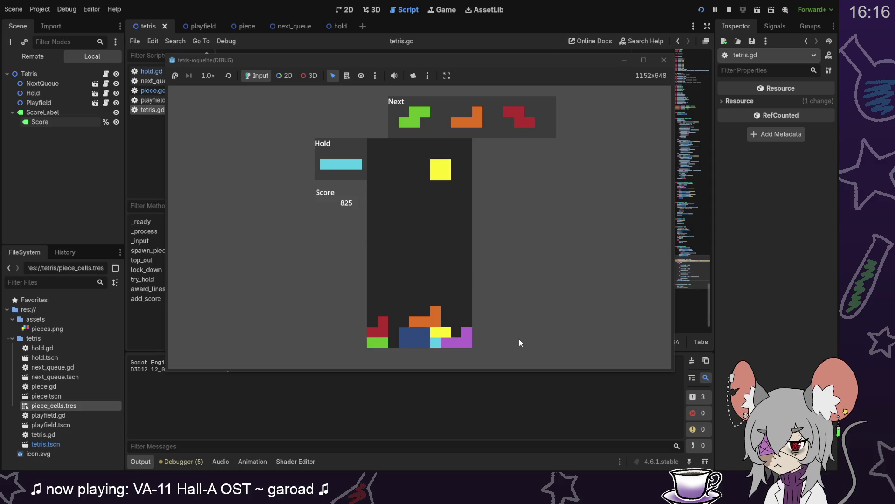
key("c")
key("Up")
key("Left")
key("Left")
key("Down")
key("Down")
key("Down")
key("Down")
key("Down")
key("Down")
key("Down")
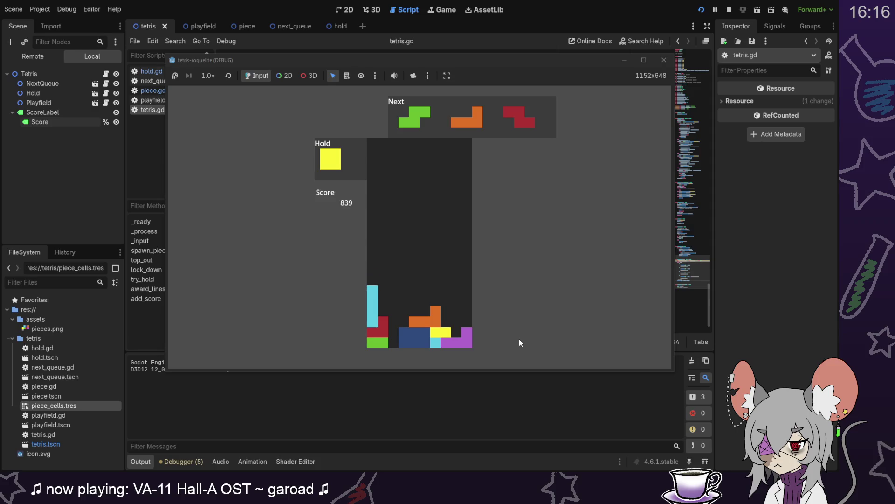
key("Right")
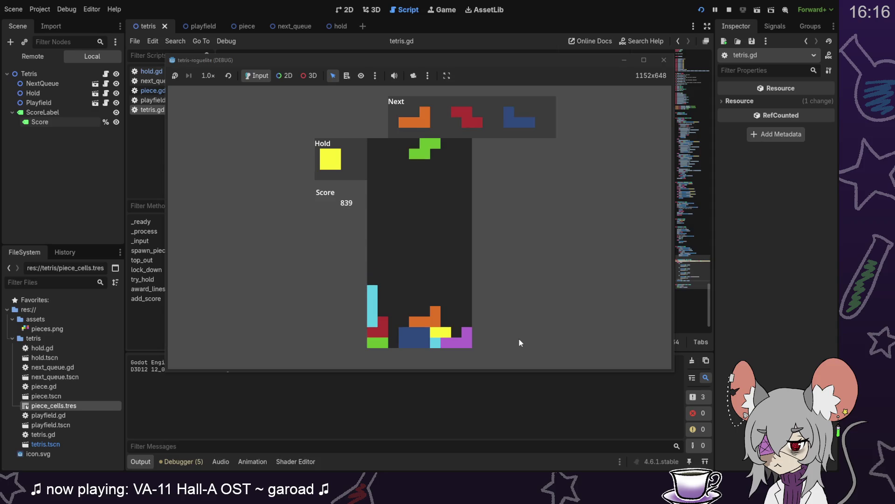
key("Up")
key("Right")
key("Down")
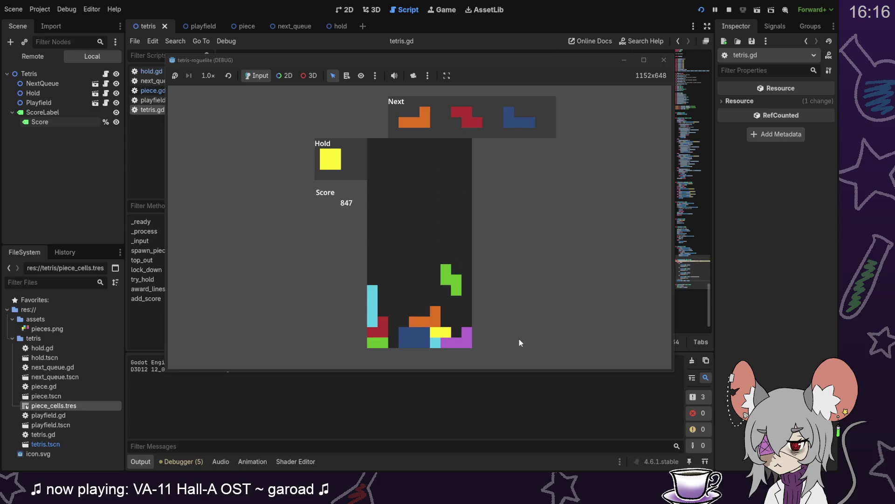
key("Up")
key("Up")
key("Down")
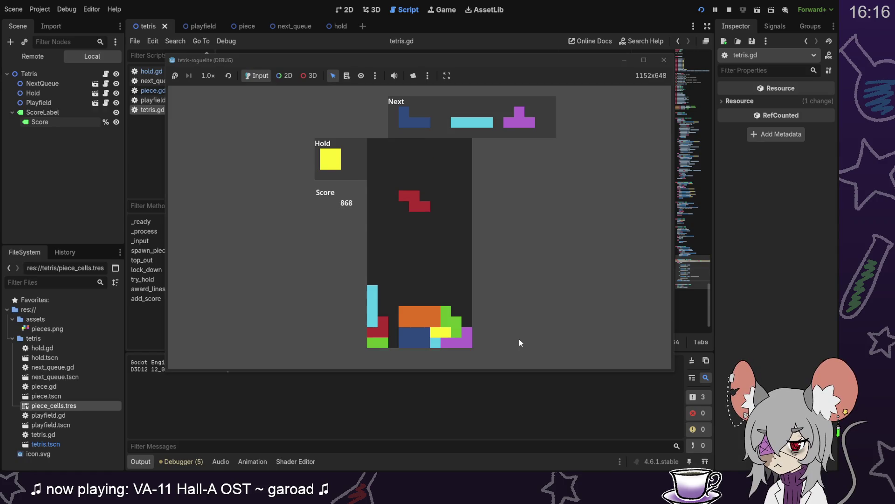
Hold the Z for the O, then place the O, the J and a vertical I on the left stack
key("c")
key("Down")
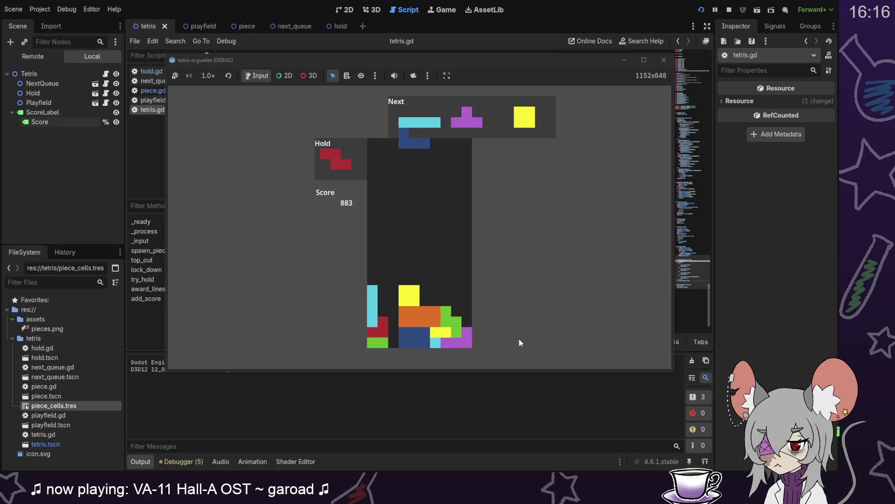
key("Right")
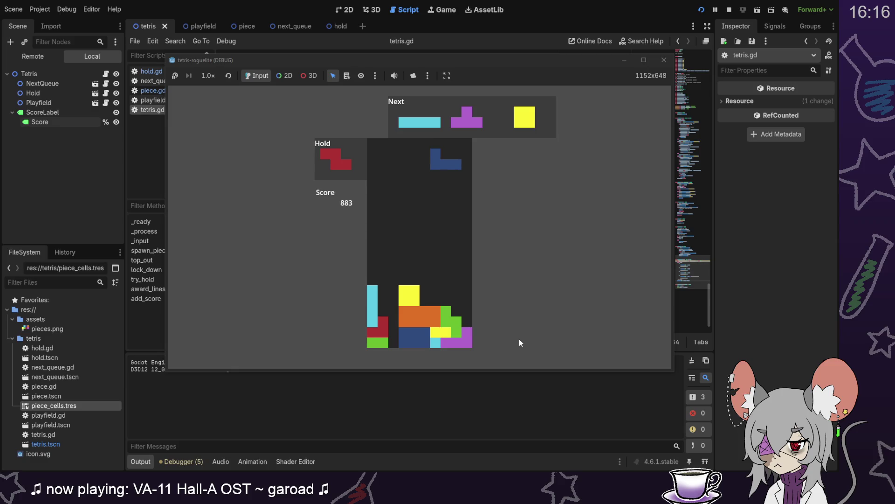
key("Left")
key("Left")
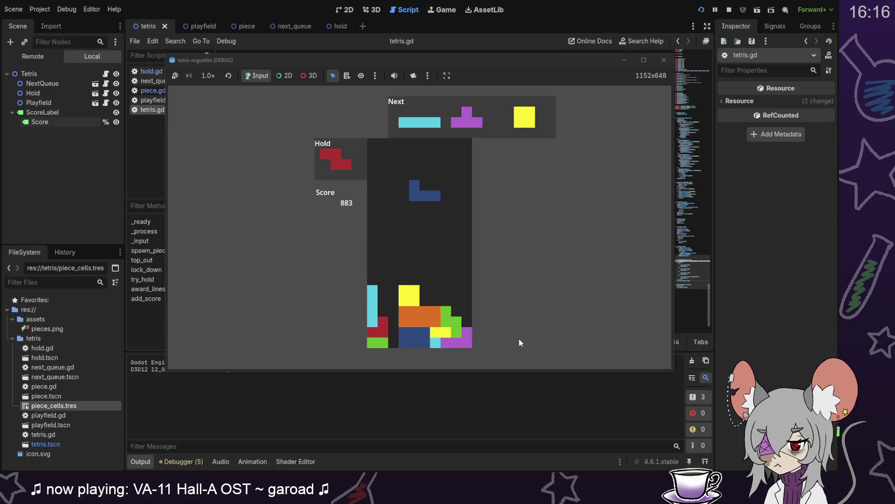
key("Right")
key("Down")
key("Down")
key("Down")
key("Down")
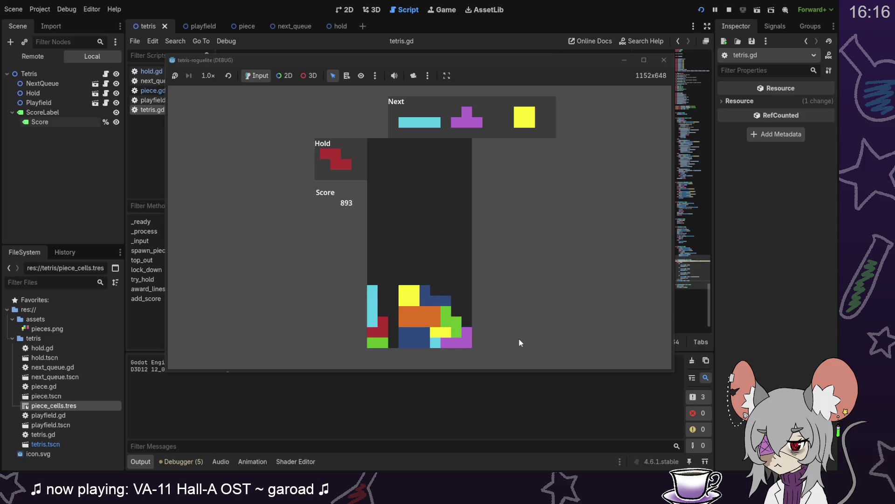
key("Up")
key("Left")
key("Down")
key("Down")
key("Down")
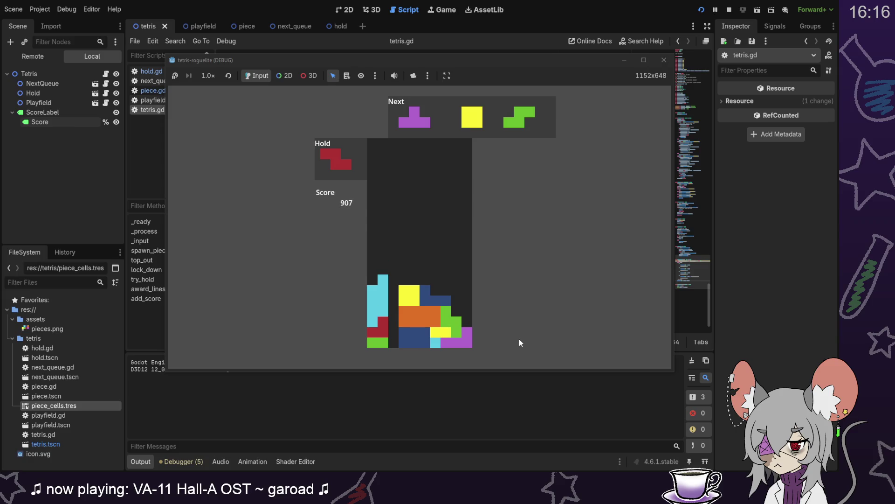
Place the T and a vertical Z on the right stack, swapping pieces into hold, and drop two O pieces
key("z")
key("Right")
key("Right")
key("Right")
key("Down")
key("Down")
key("Down")
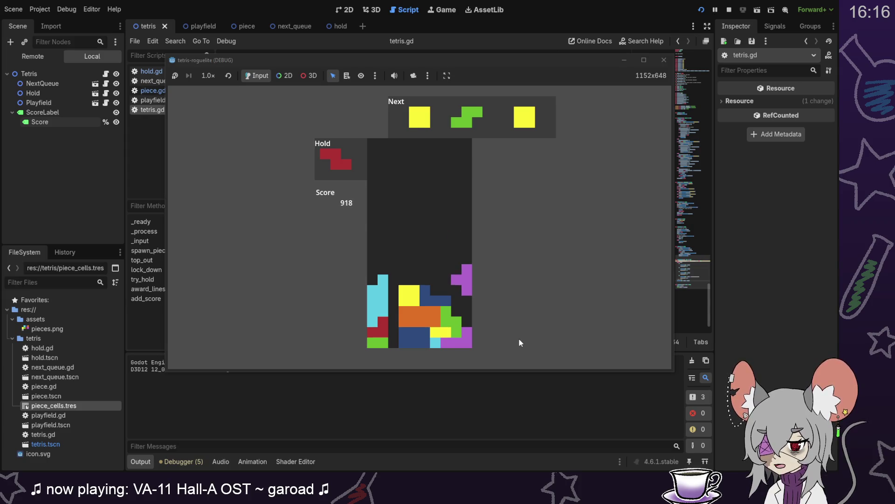
key("Down")
key("Down")
key("Down")
key("Left")
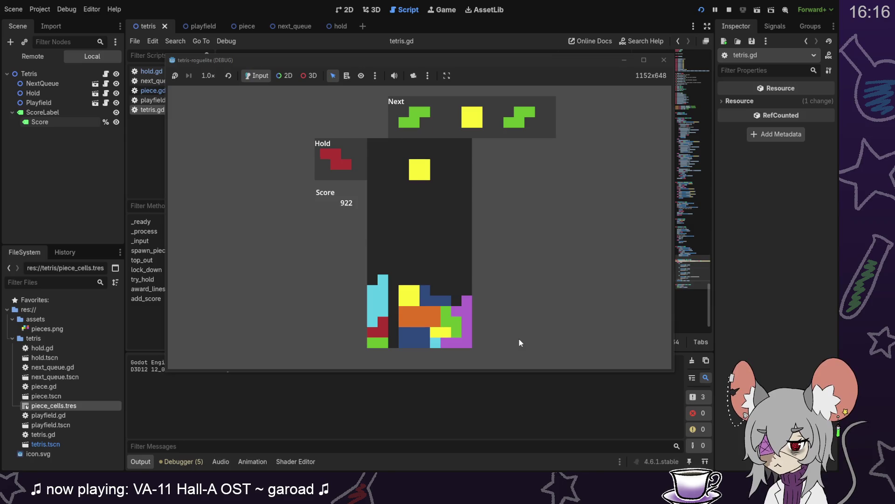
key("c")
key("Right")
key("Right")
key("z")
key("Down")
key("Down")
key("Down")
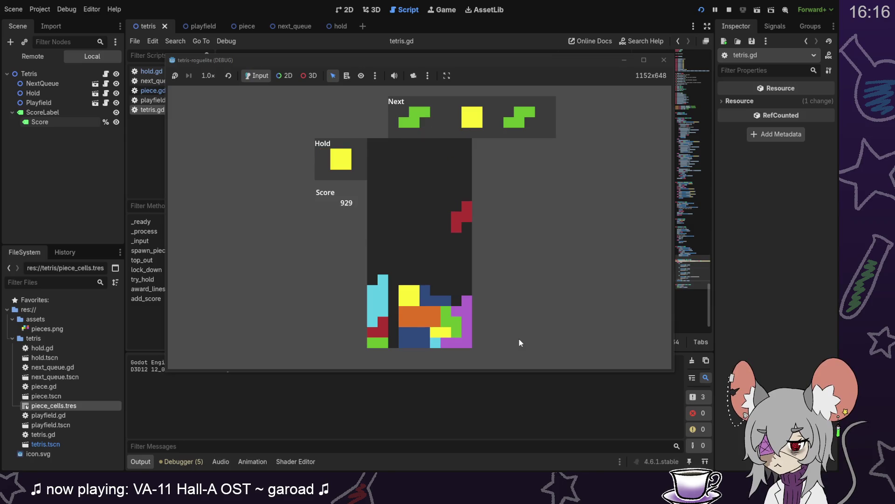
key("c")
key("Down")
key("Down")
key("Down")
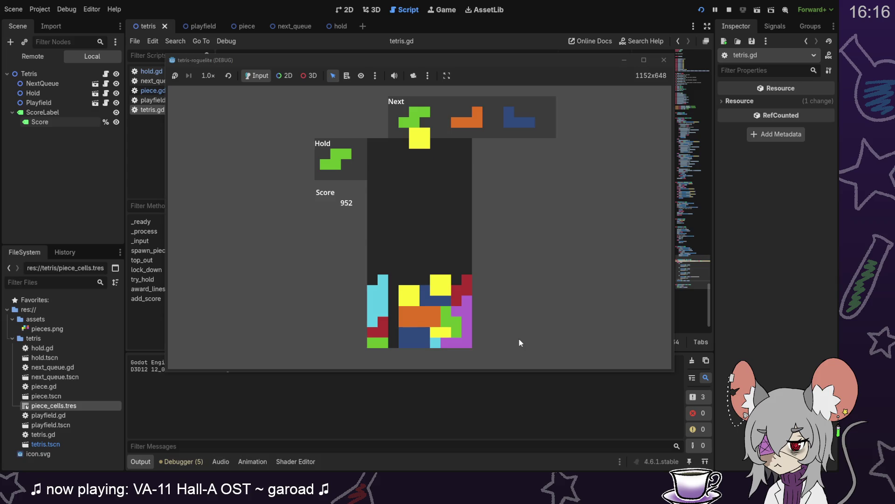
key("Down")
key("Down")
key("Down")
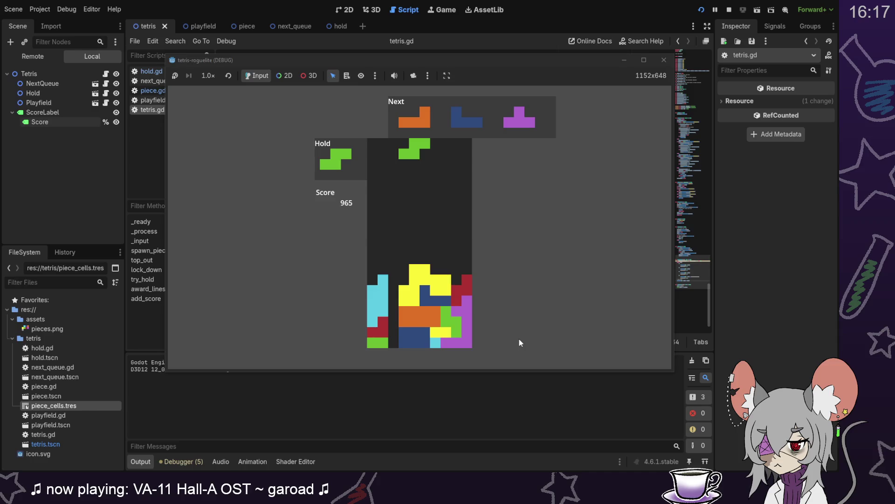
Place a vertical S, a vertical L and a rotated J onto the stack
key("Up")
key("Right")
key("Right")
key("Right")
key("Down")
key("Down")
key("Down")
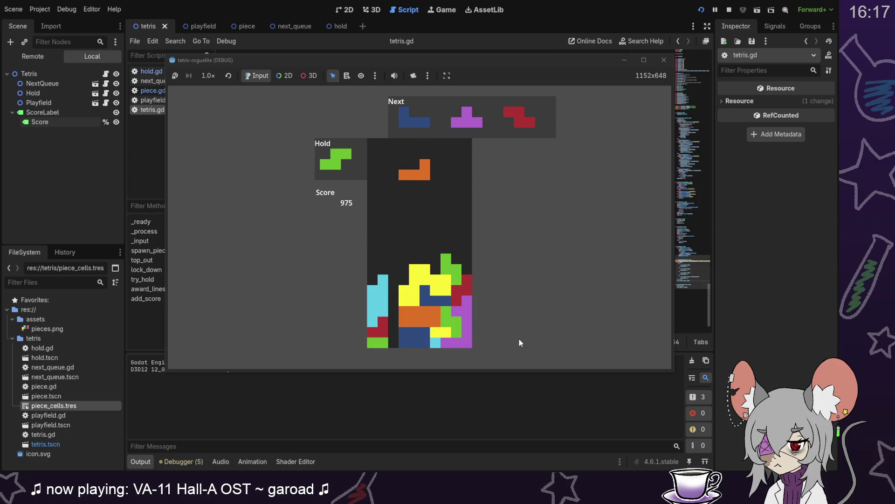
key("Up")
key("Left")
key("Left")
key("Left")
key("Right")
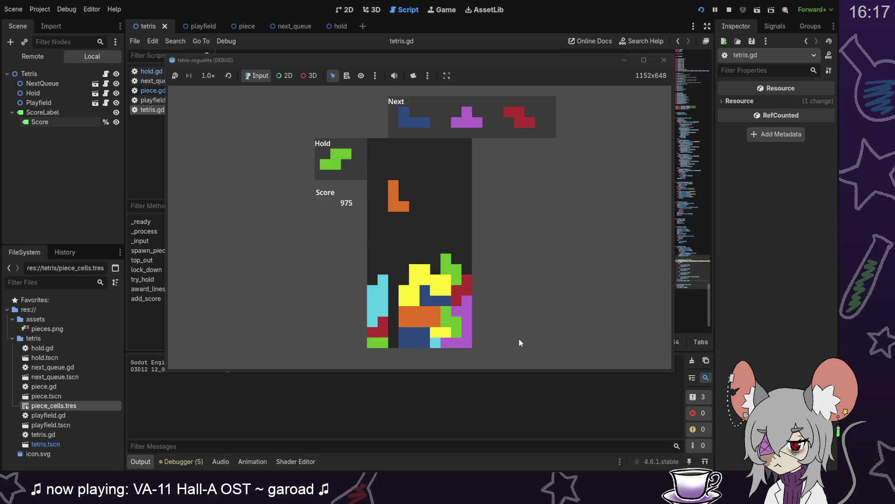
key("Right")
key("Right")
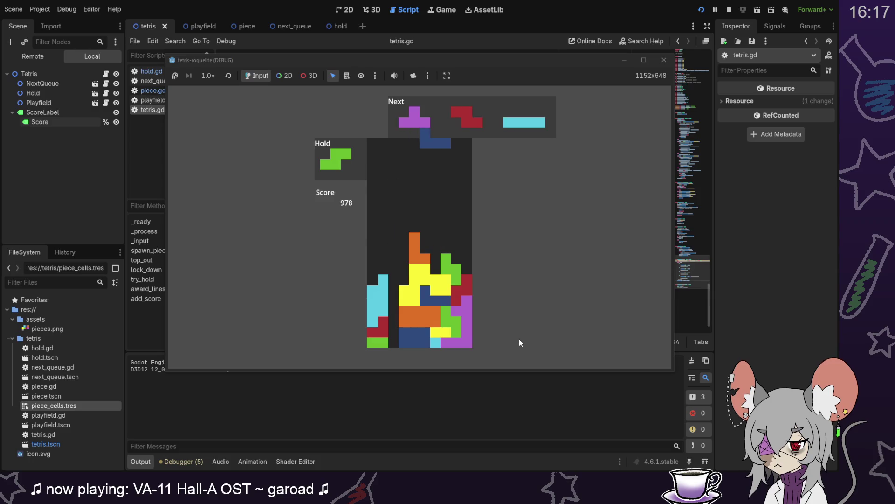
key("Up")
key("Right")
key("Down")
key("Down")
key("Down")
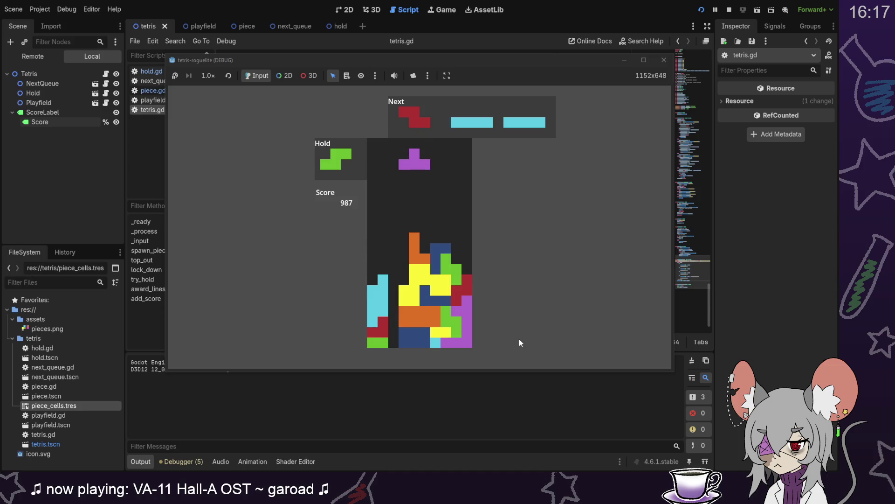
Drop a left-pointing T at the right wall and an upright Z at the left wall, bringing the score to 1005
key("Right")
key("Right")
key("Right")
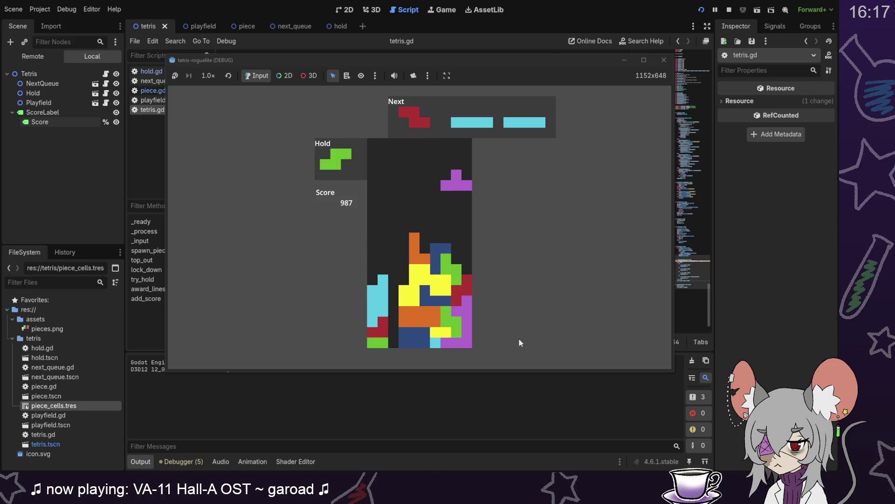
key("z")
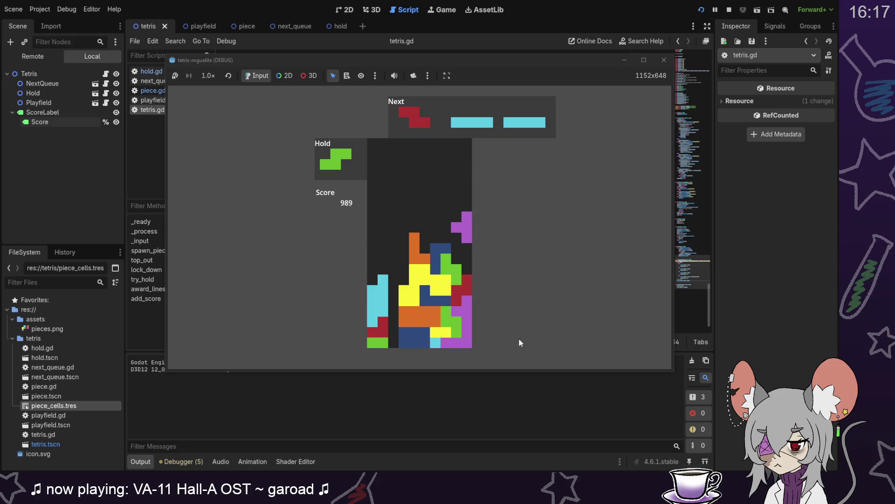
key("Down")
key("Down")
key("Down")
key("z")
key("Left")
key("Left")
key("Down")
key("Down")
key("Down")
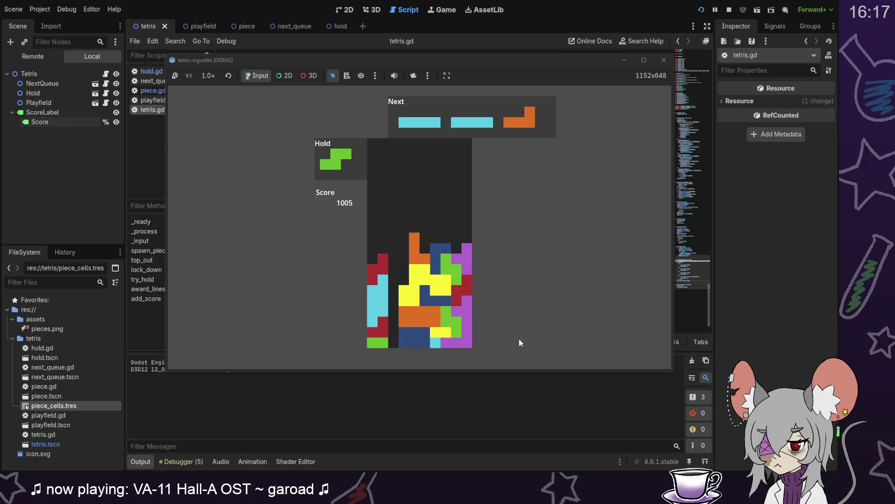
key("Left")
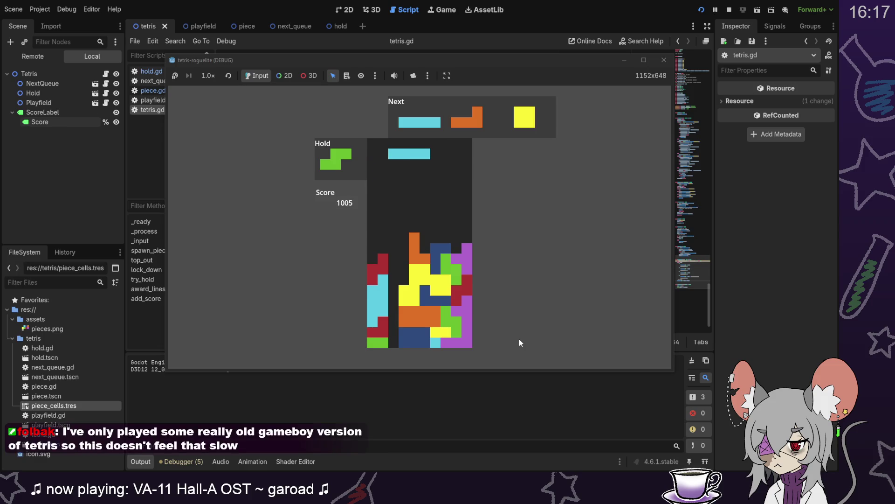
Drop a vertical I piece, then hold the next I and place the S vertically
key("z")
key("Down")
key("Down")
key("Down")
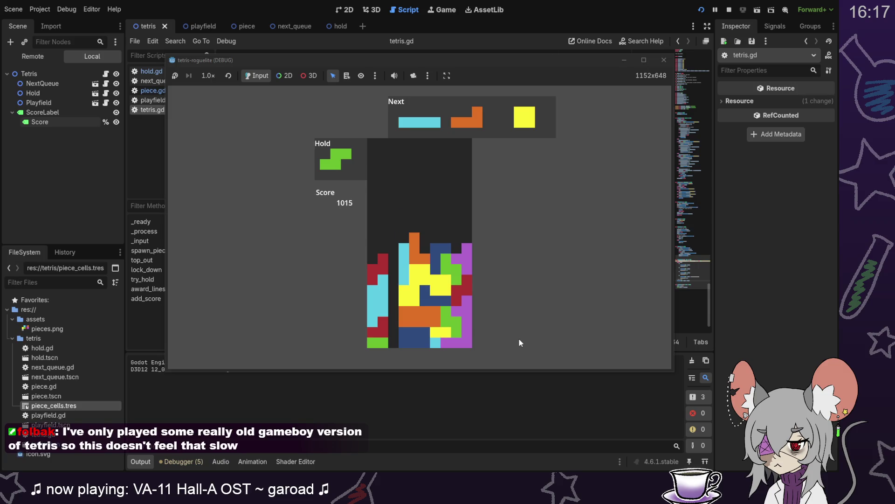
key("c")
key("Right")
key("Right")
key("z")
key("Down")
key("Down")
key("Down")
key("Down")
key("Down")
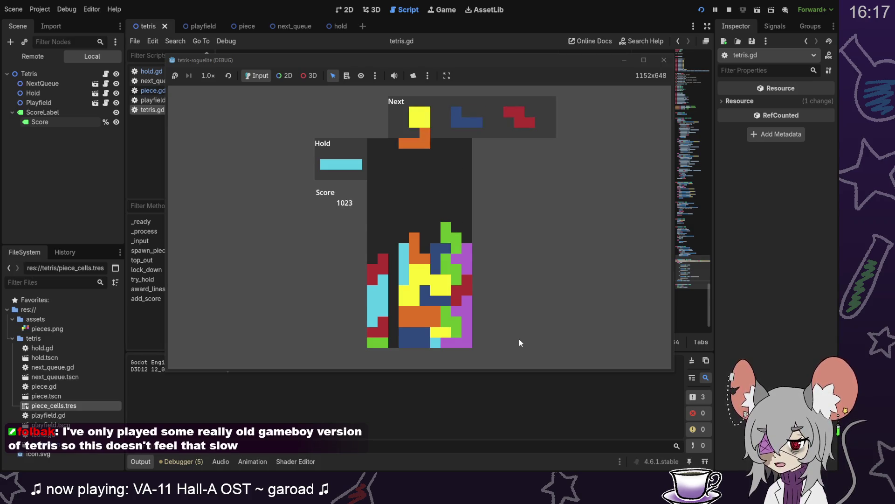
Place the vertical L, the O, the J in the left column and an upright Z
key("Down")
key("Down")
key("Up")
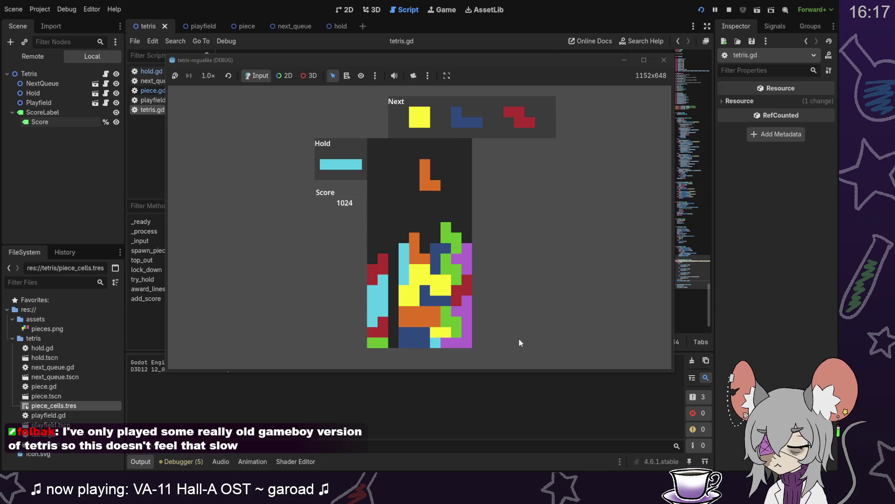
key("Down")
key("Down")
key("Down")
key("Right")
key("Down")
key("Down")
key("Down")
key("Down")
key("Down")
key("Down")
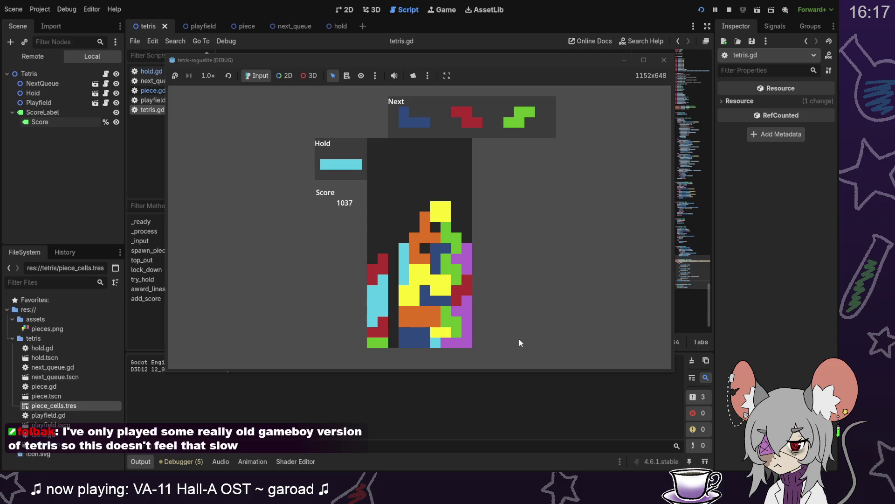
key("Left")
key("Down")
key("Down")
key("Down")
key("Up")
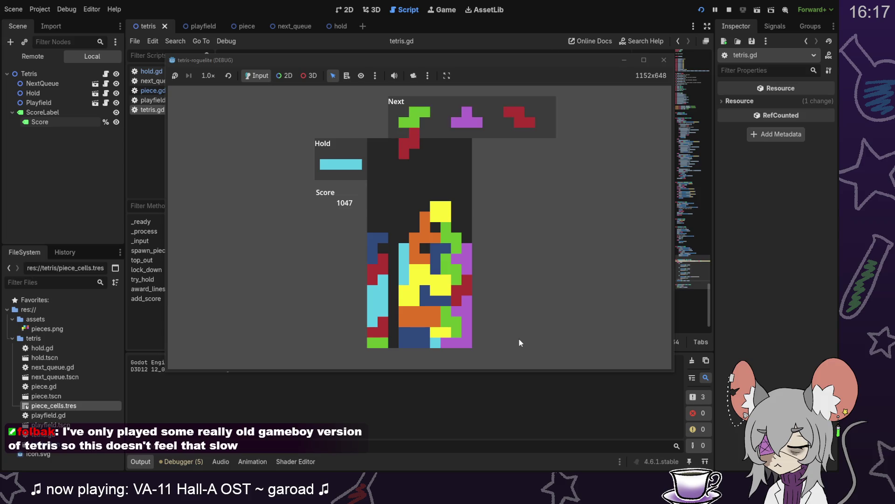
key("Down")
key("Down")
key("Down")
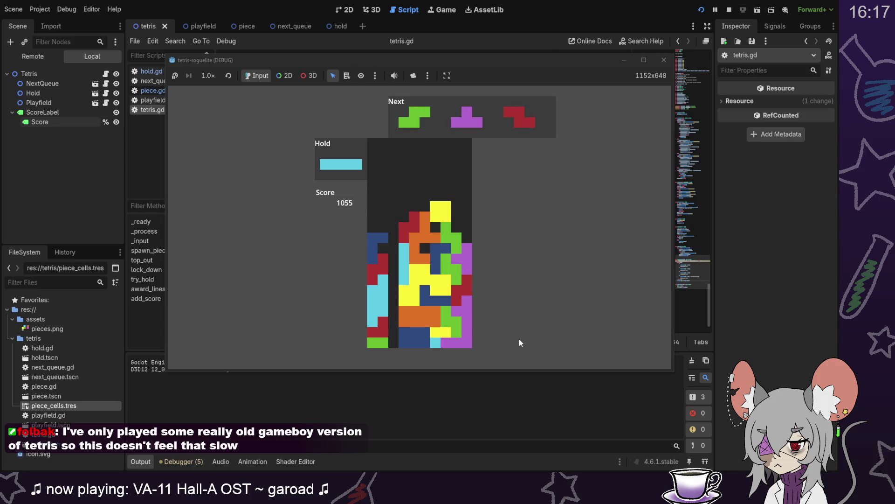
Place a vertical S and a left-pointing T at the right edge, and a Z in the left column
key("Up")
key("Right")
key("Right")
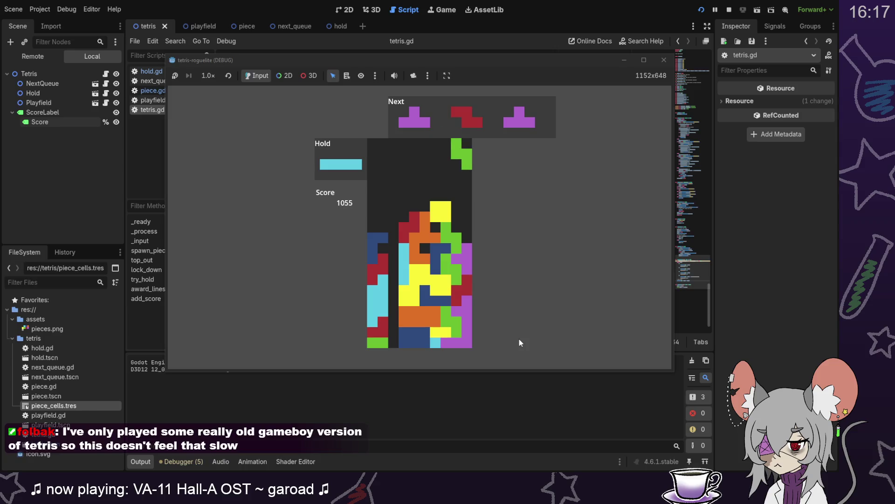
key("Down")
key("Down")
key("Down")
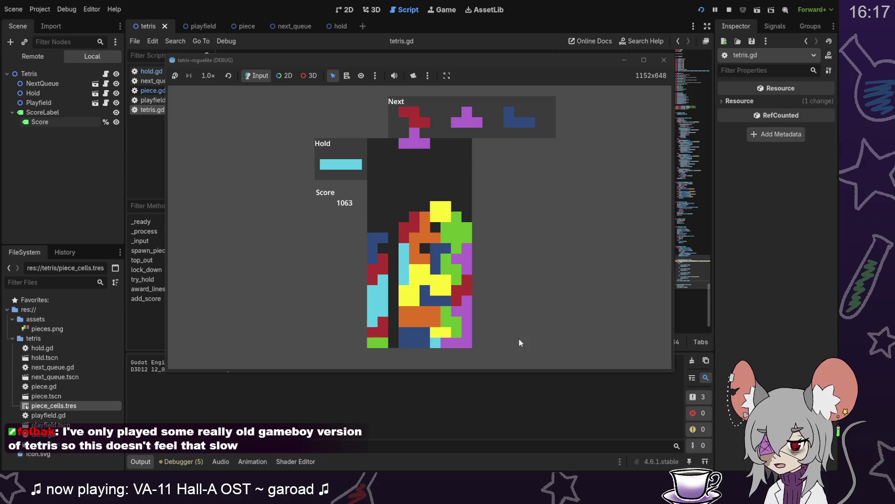
key("Up")
key("Right")
key("Right")
key("Right")
key("Down")
key("Down")
key("Down")
key("Up")
key("Down")
key("Down")
key("Down")
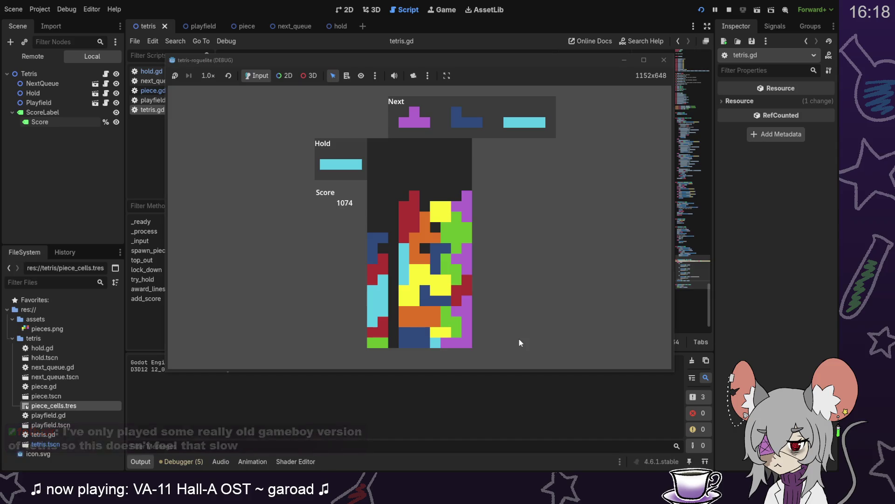
Place the T and vertical J, hard-drop an I, then swap the S for the held I and stand it vertical
key("Up")
key("Right")
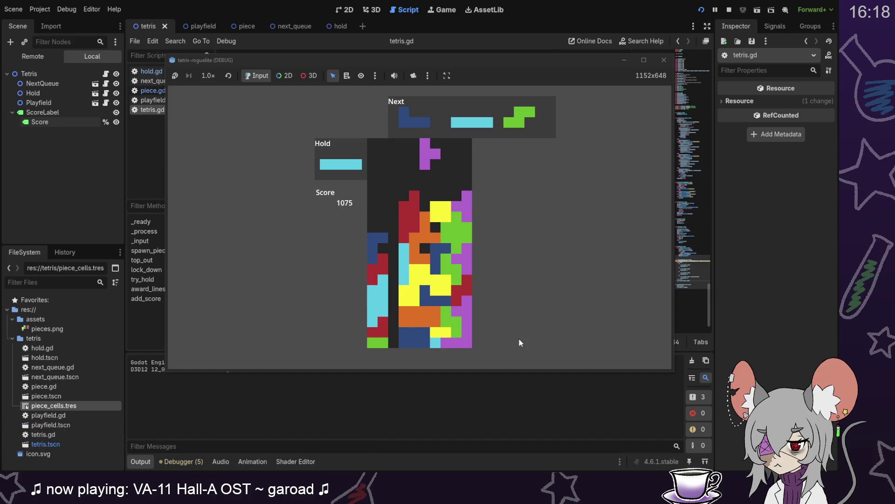
key("Down")
key("Down")
key("Down")
key("Up")
key("Left")
key("Down")
key("Down")
key("Down")
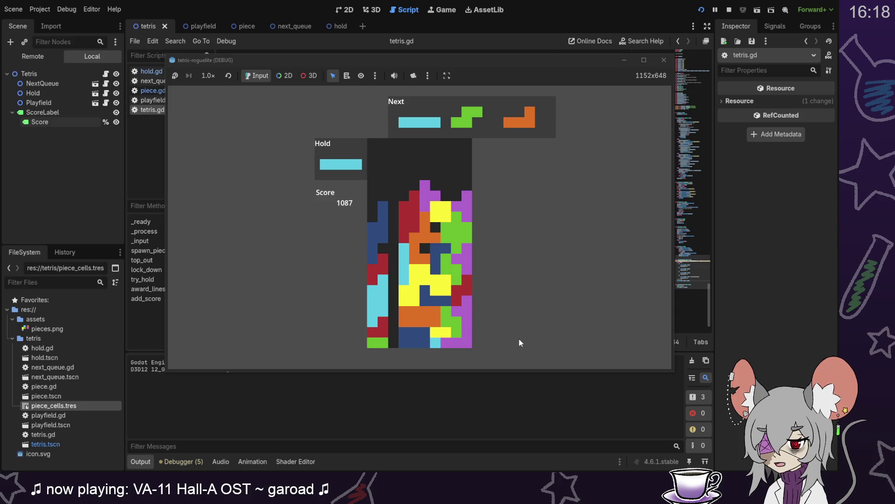
key("Left")
key("space")
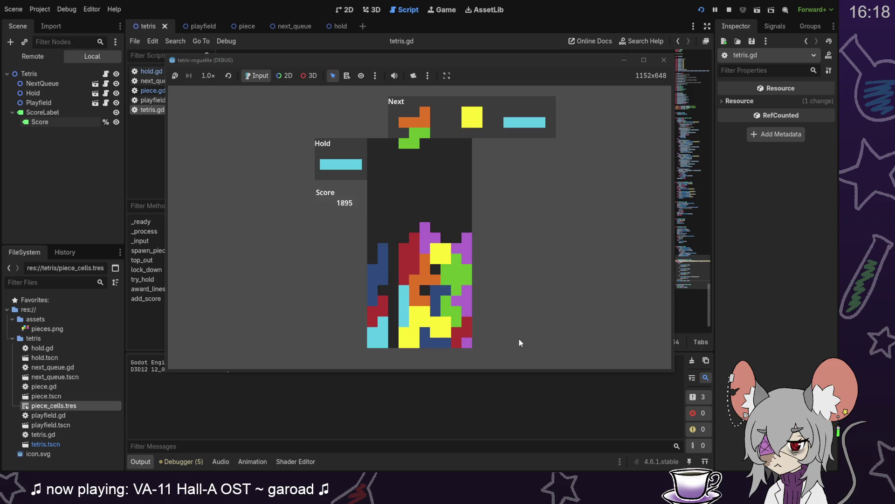
key("c")
key("Up")
key("Left")
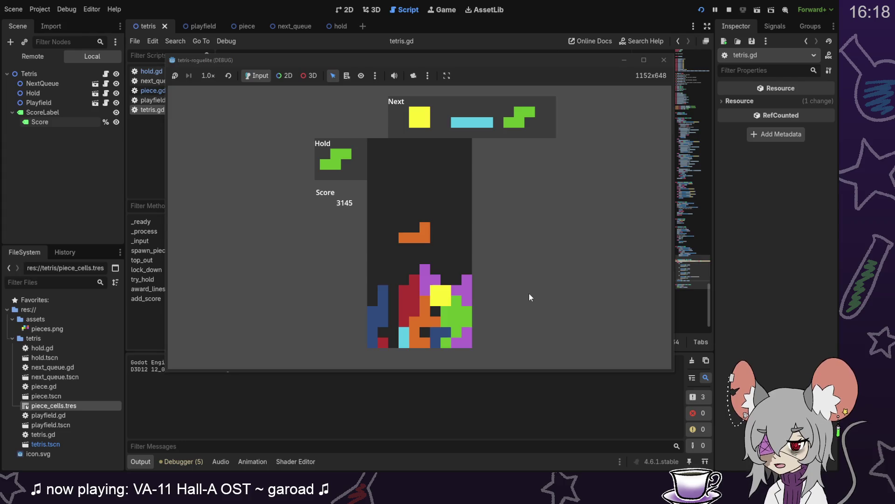
Place the L and O pieces, then drop a vertical I to clear two lines, reaching 3476
key("Right")
key("Right")
key("Right")
key("Up")
key("Down")
key("Right")
key("Right")
key("Right")
key("Down")
key("Down")
key("Down")
key("Down")
key("Down")
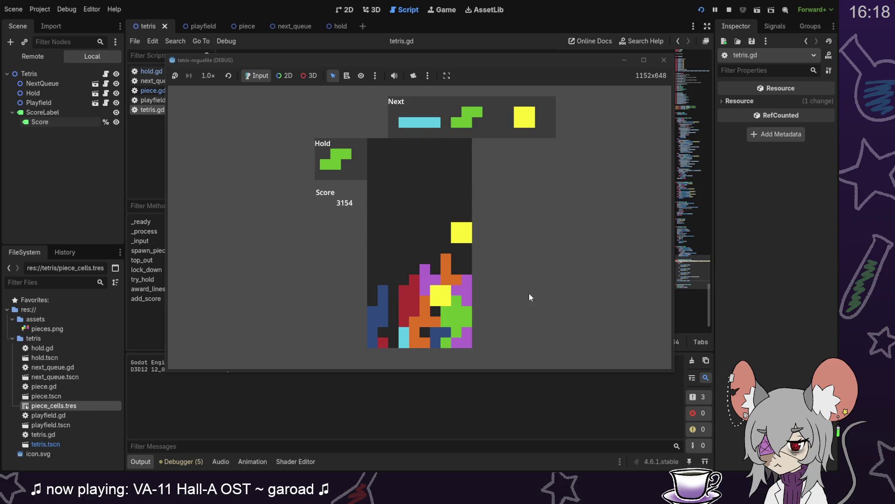
key("Left")
key("Left")
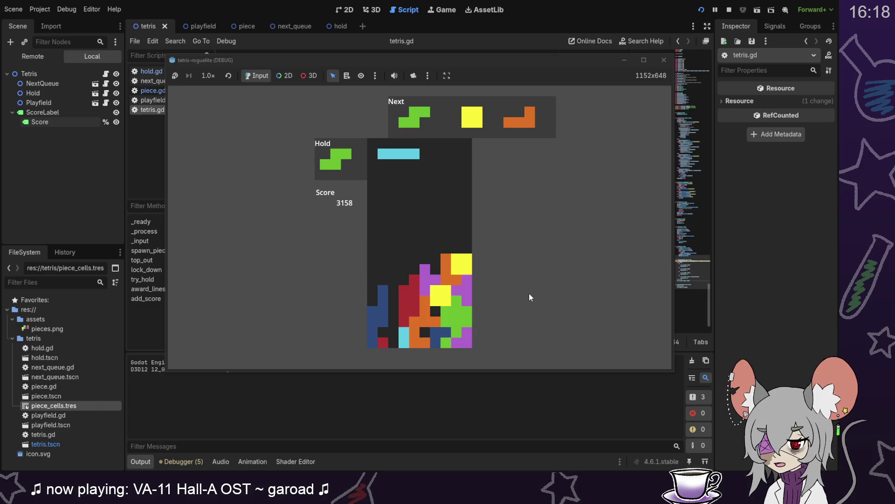
key("Up")
key("Down")
key("Down")
key("Down")
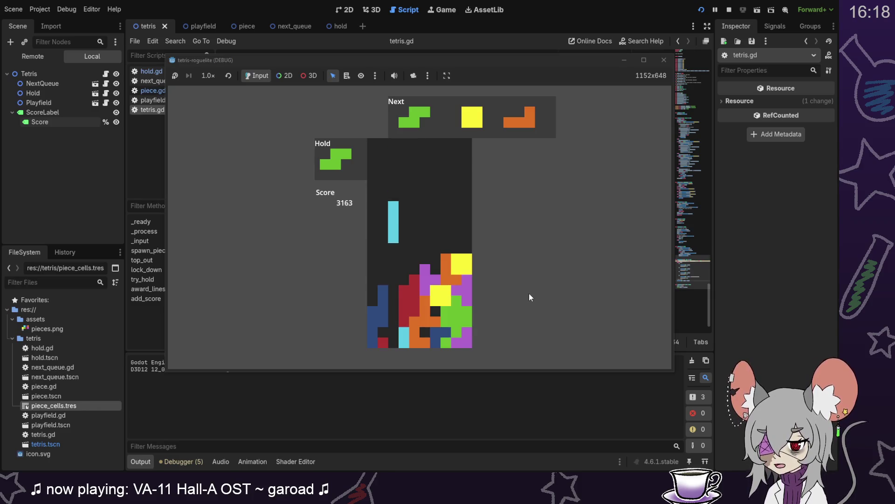
key("Down")
key("Down")
key("Down")
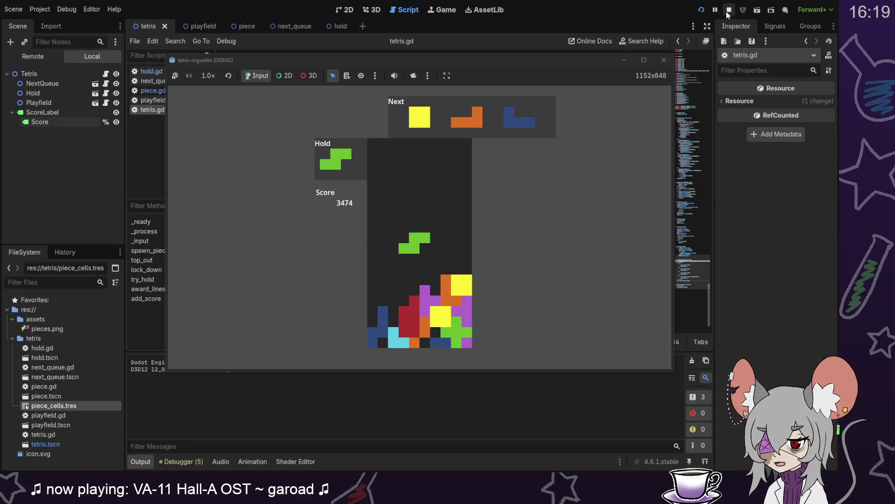
Lock a vertical S piece, then stop the running game
key("Up")
key("Down")
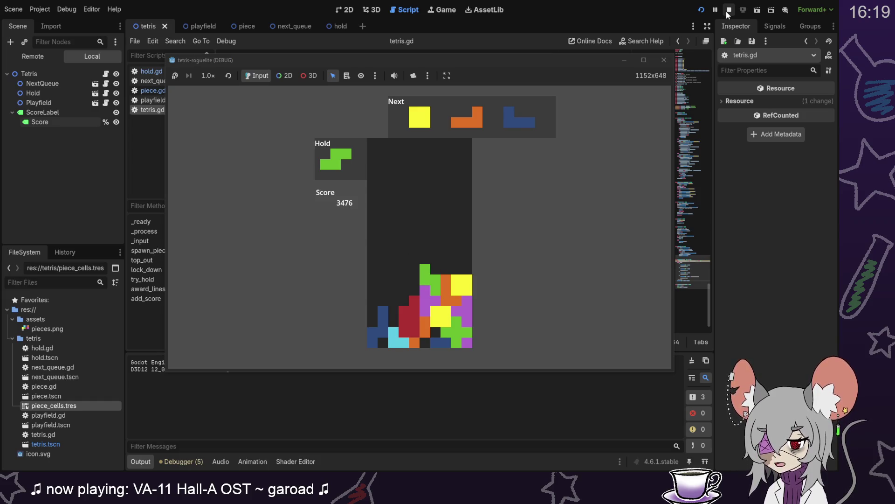
left_click(728, 12)
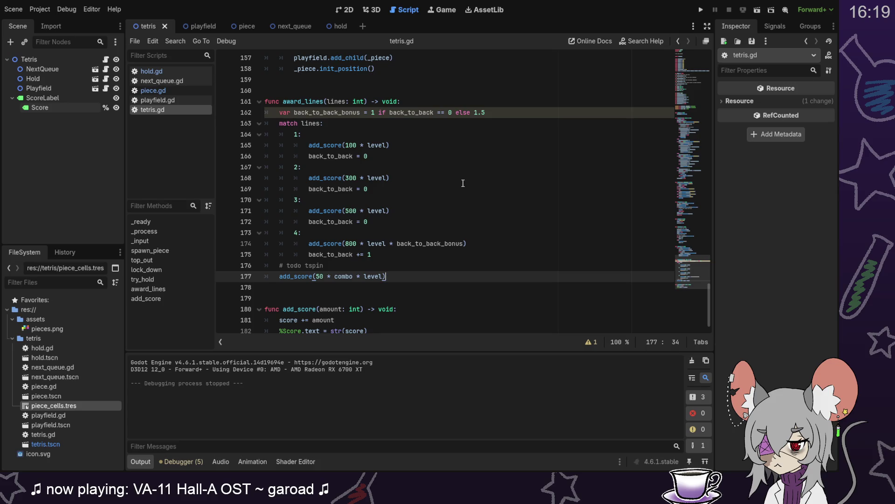
Review award_lines' tetris back-to-back bonus line and the 50 × combo × level bonus on line 177
left_click(405, 243)
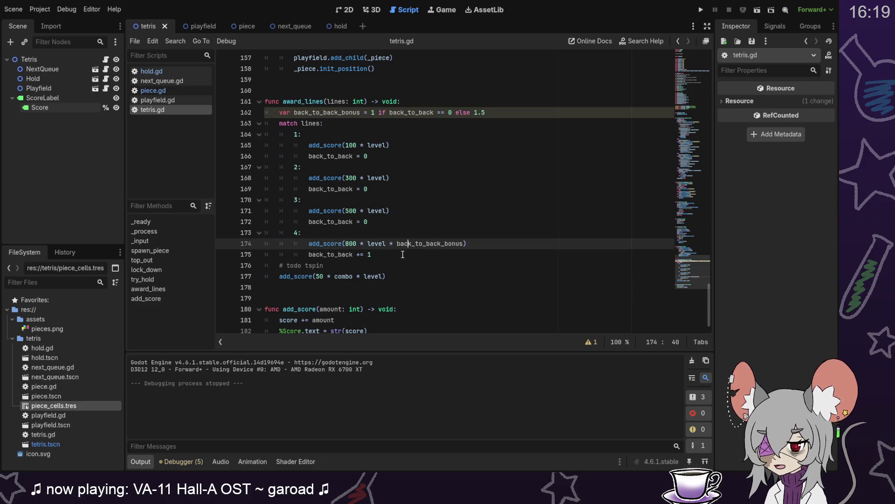
left_click(341, 276)
scroll(494, 270, "down", 1)
scroll(494, 289, "up", 3)
scroll(490, 294, "down", 3)
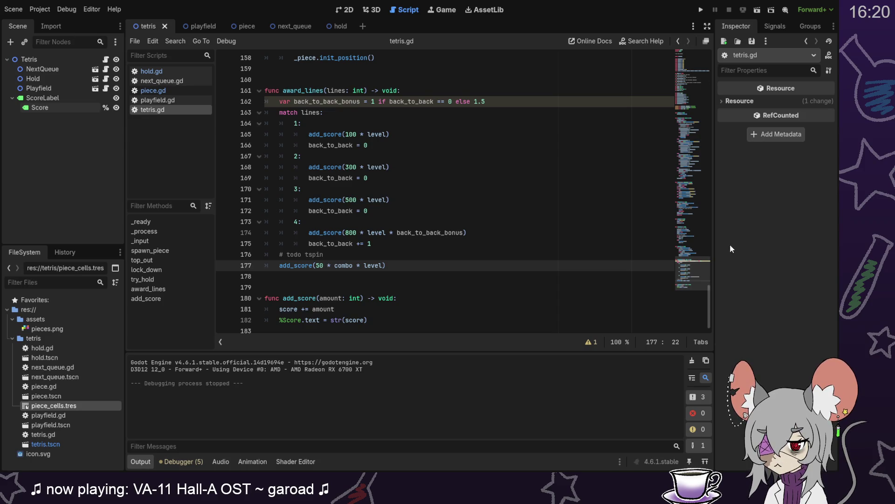
Add 'var last_action_was_rotate := false' on a new line below the level variable in tetris.gd
left_click_drag(692, 173, 690, 100)
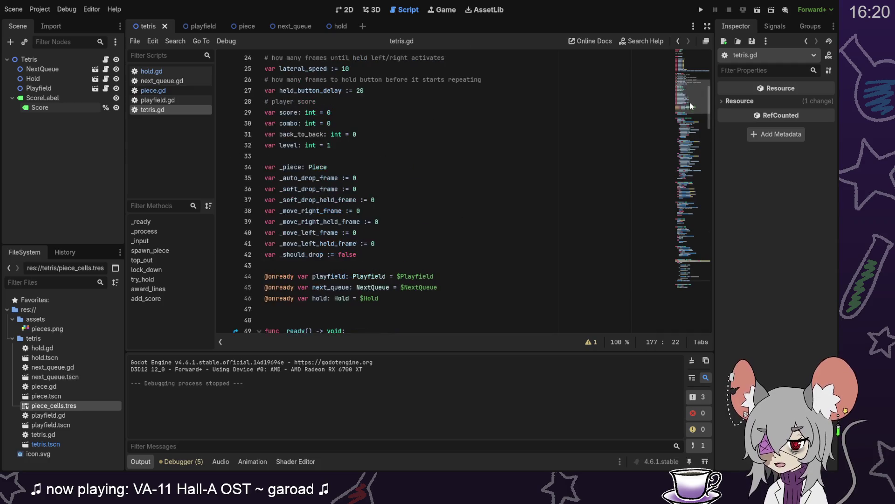
scroll(409, 233, "up", 2)
scroll(409, 239, "down", 2)
scroll(409, 238, "up", 2)
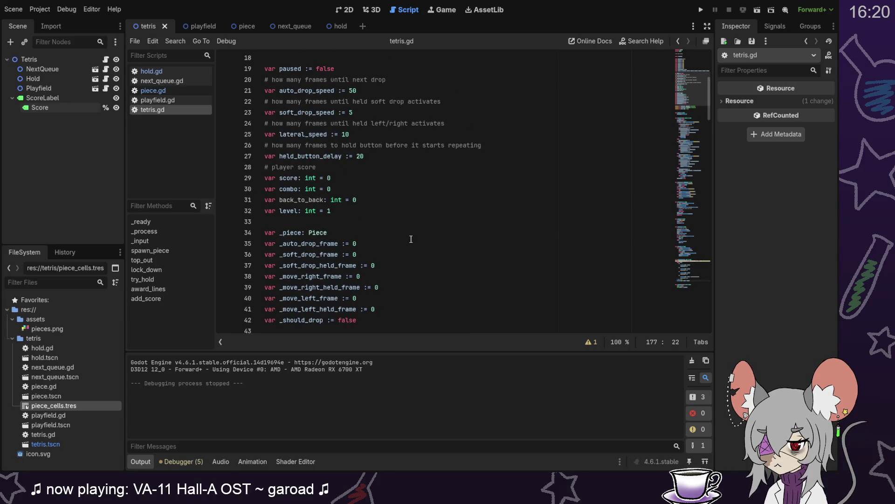
scroll(411, 239, "down", 2)
scroll(411, 239, "up", 2)
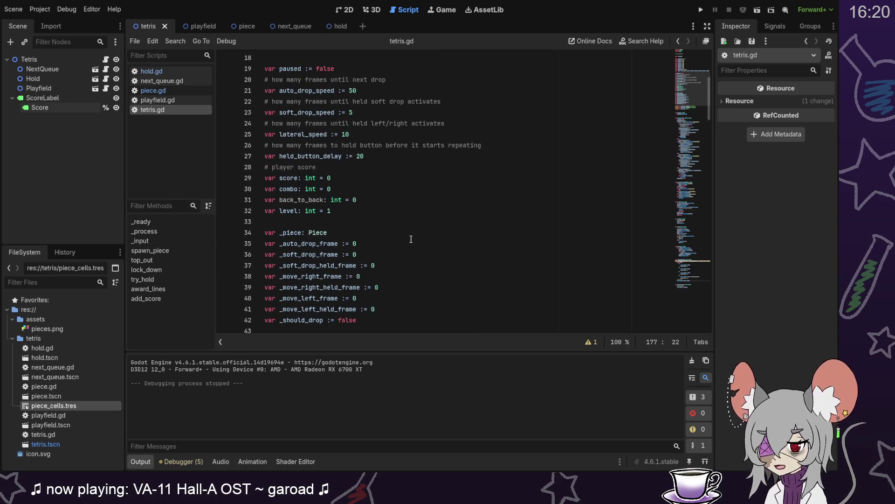
left_click(370, 211)
key("Return")
type("var ")
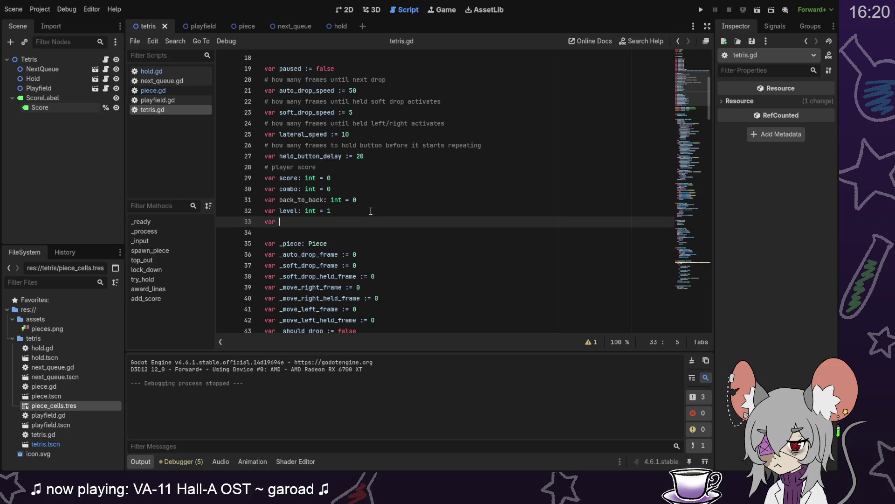
type("last_action")
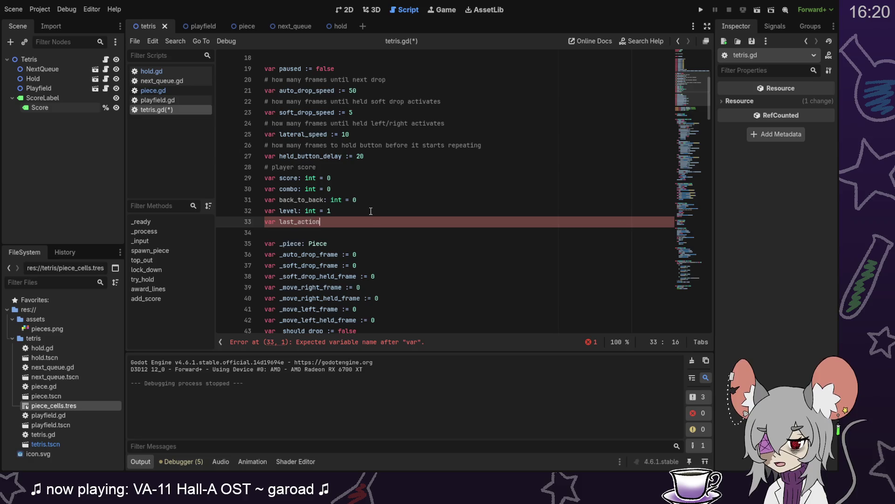
type("_was_rotate ")
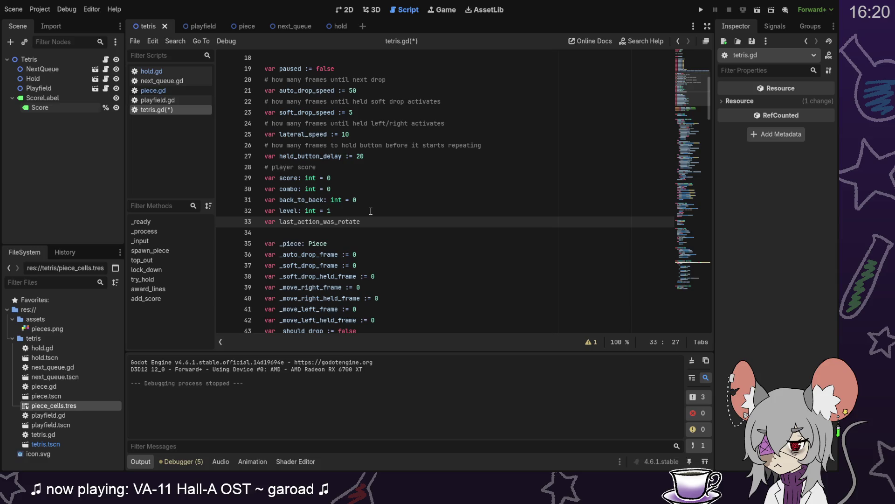
type(" := false")
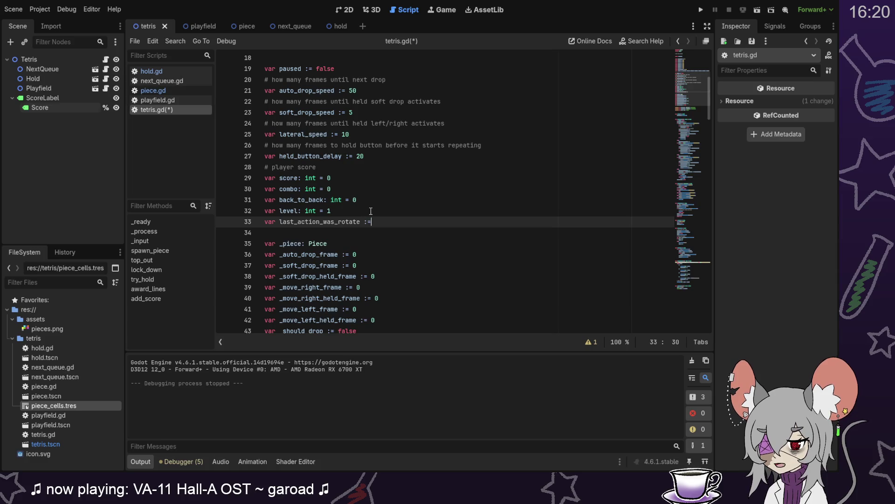
left_click_drag(690, 88, 693, 270)
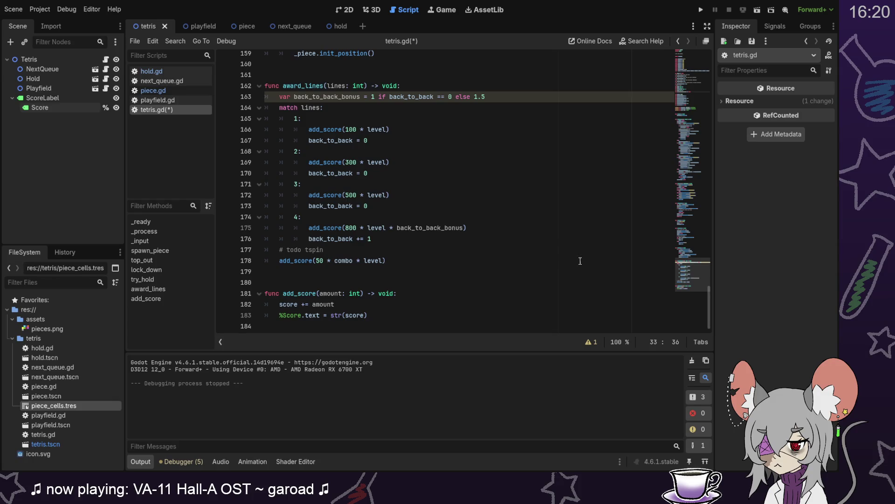
scroll(579, 261, "up", 7)
mouse_move(682, 210)
left_mouse_down()
mouse_move(680, 133)
mouse_move(680, 201)
left_mouse_up()
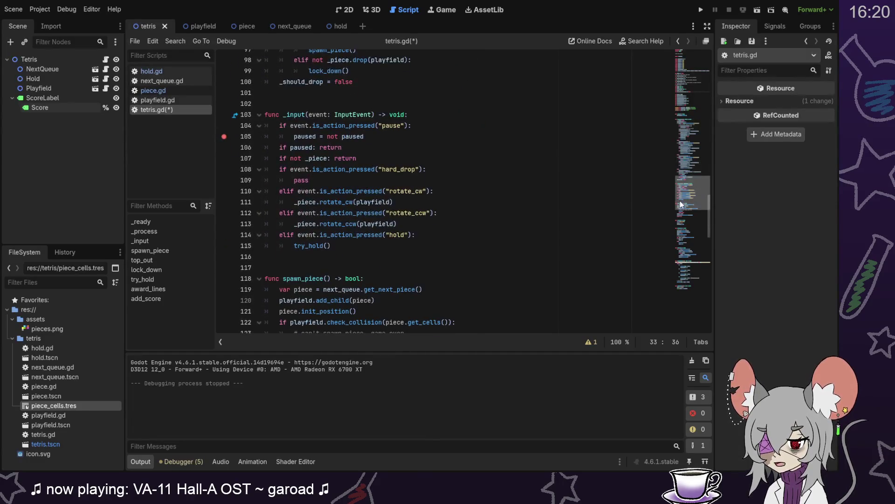
Add 'last_action_was_rotate = true' under the clockwise rotate call, using autocomplete
left_click(454, 198)
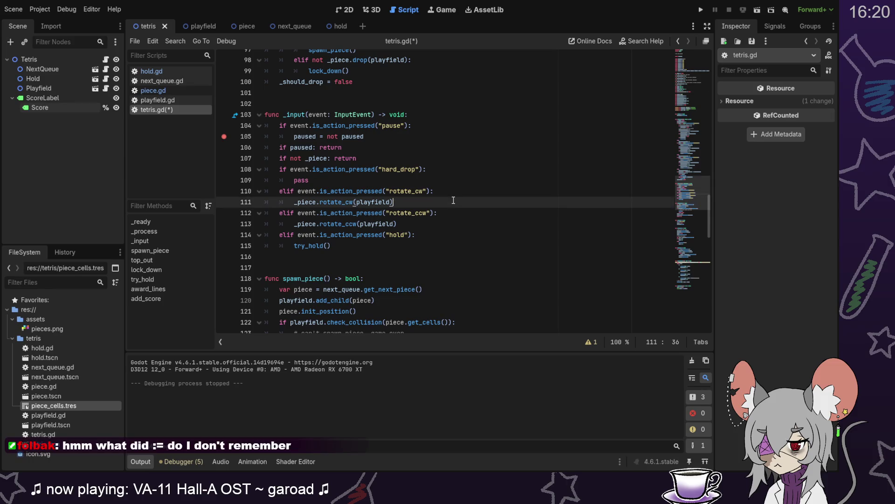
key("Return")
type("la")
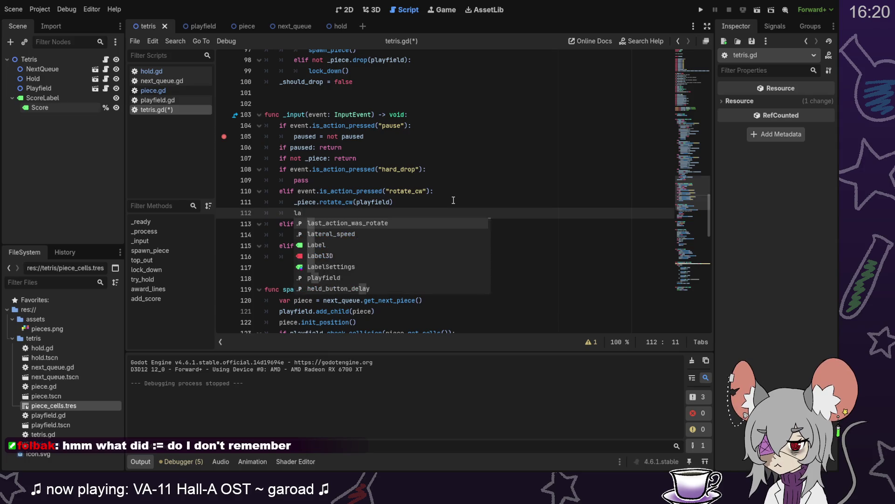
key("Return")
type("= true")
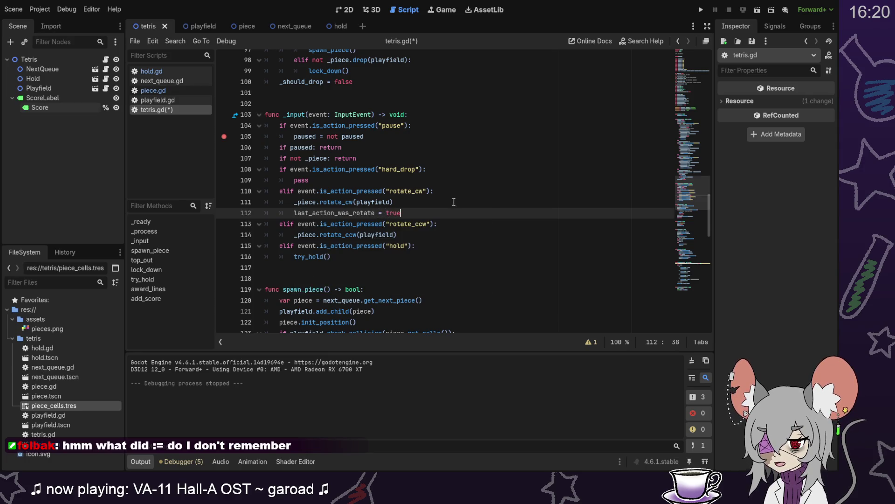
Copy that flag assignment under the counter-clockwise rotate call as well
left_click_drag(416, 215, 412, 201)
key("ctrl+c")
left_click(410, 234)
key("ctrl+v")
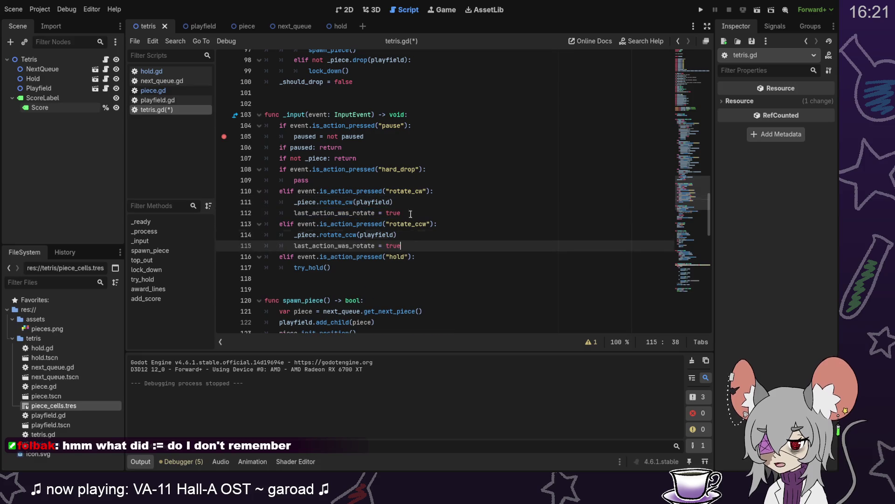
key("shift+Home")
key("End")
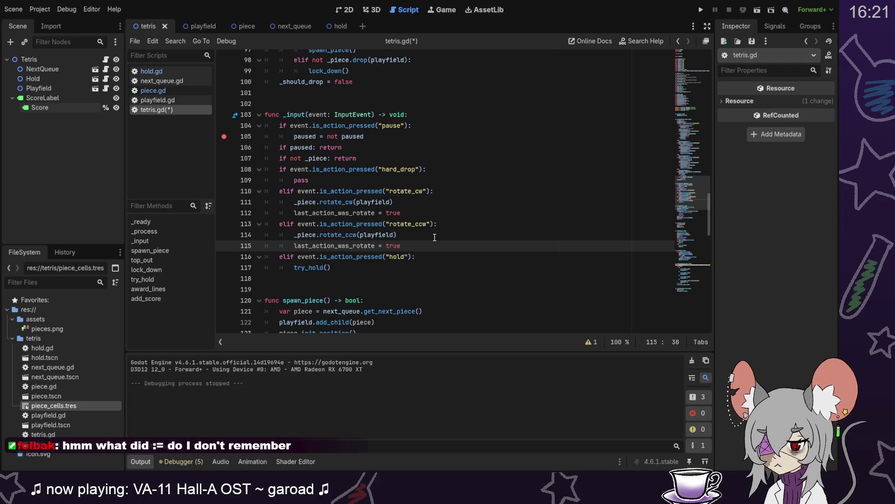
mouse_move(696, 201)
left_mouse_down()
mouse_move(696, 58)
mouse_move(696, 101)
left_mouse_up()
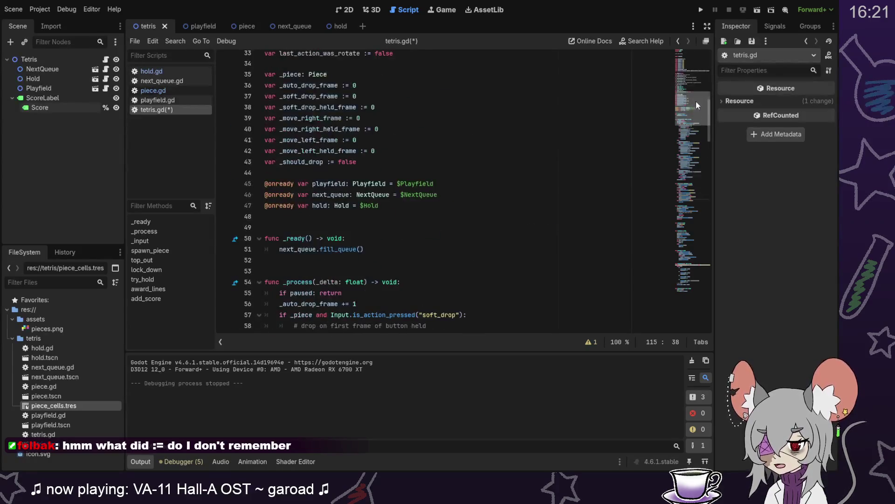
double_click(333, 162)
left_click(331, 162)
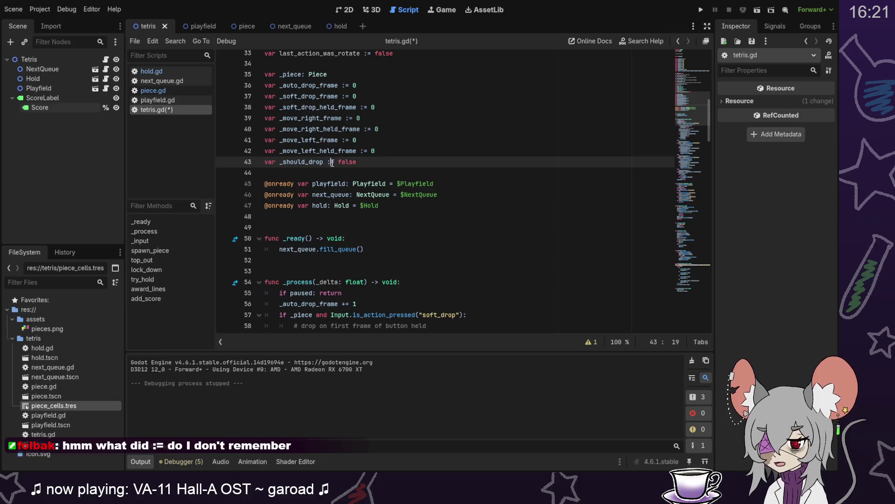
double_click(348, 162)
mouse_move(332, 162)
left_mouse_down()
mouse_move(298, 162)
mouse_move(332, 162)
left_mouse_up()
left_click(366, 163)
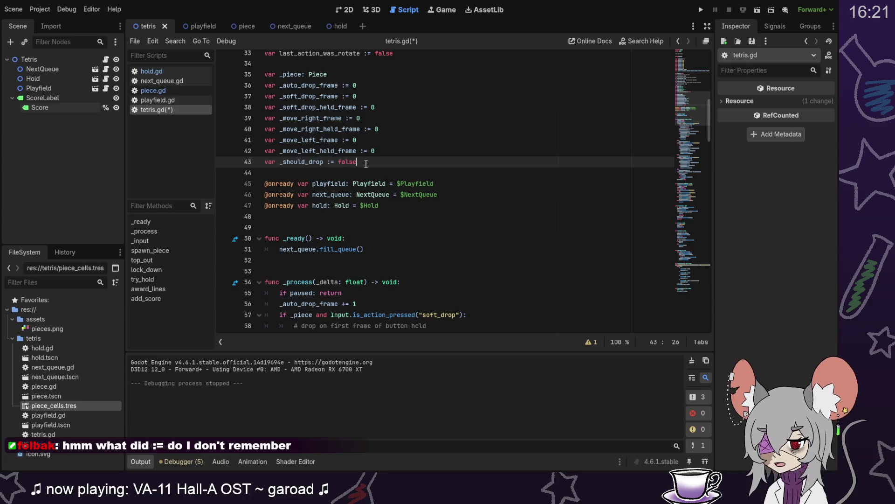
double_click(289, 162)
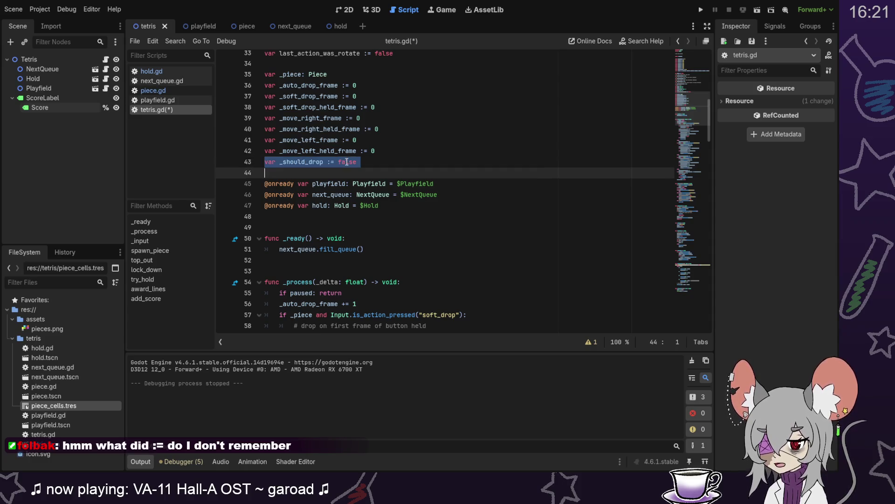
left_click(299, 162)
double_click(299, 162)
left_click(331, 162)
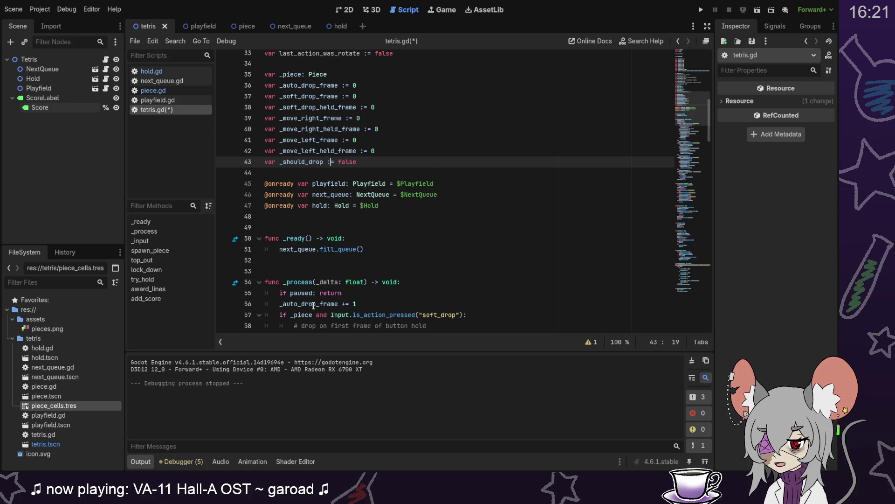
left_click(295, 304)
double_click(295, 303)
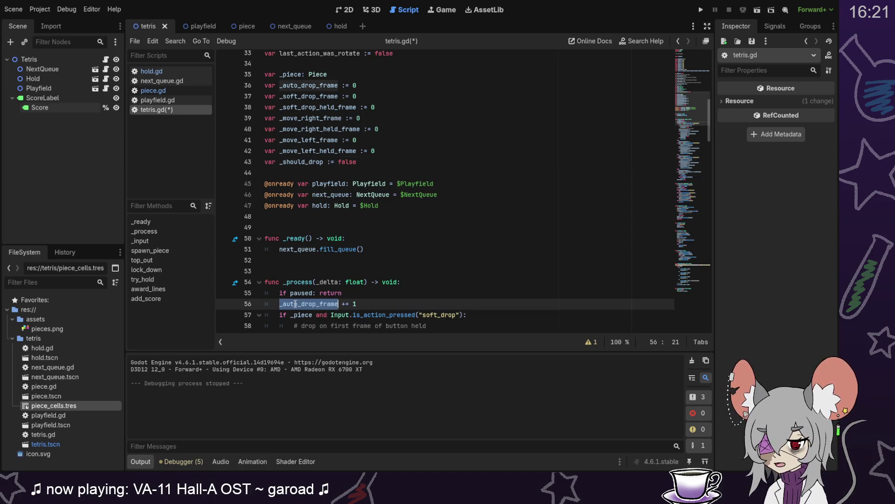
left_click(363, 85)
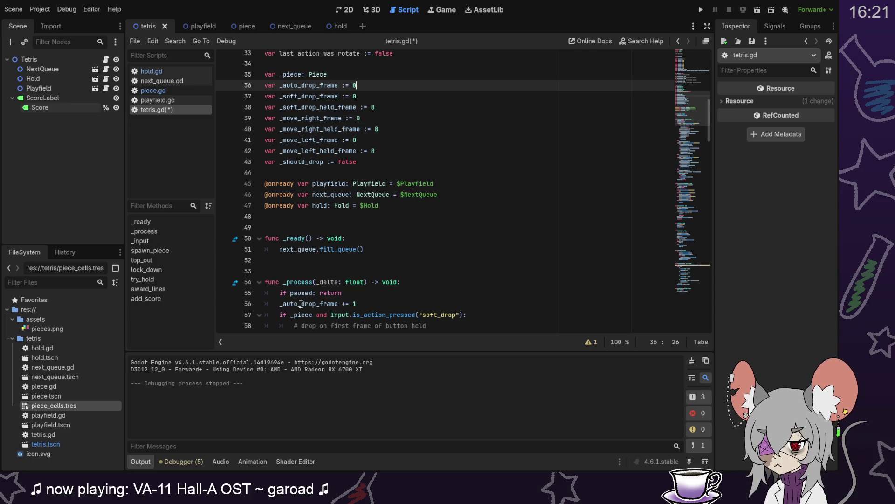
mouse_move(302, 304)
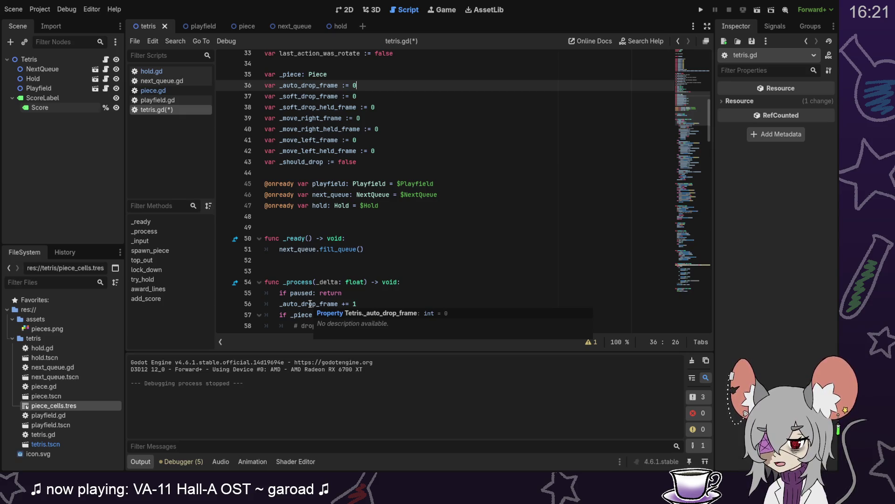
key("BackSpace")
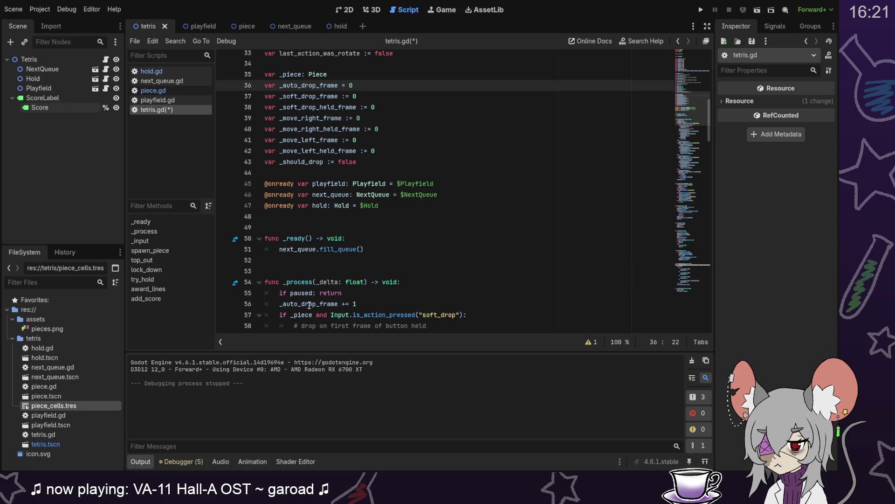
left_click(390, 266)
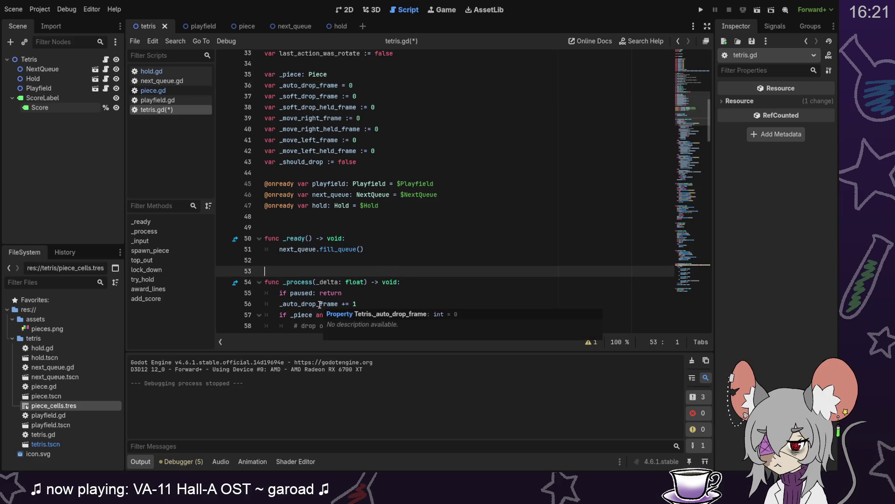
left_click(383, 107)
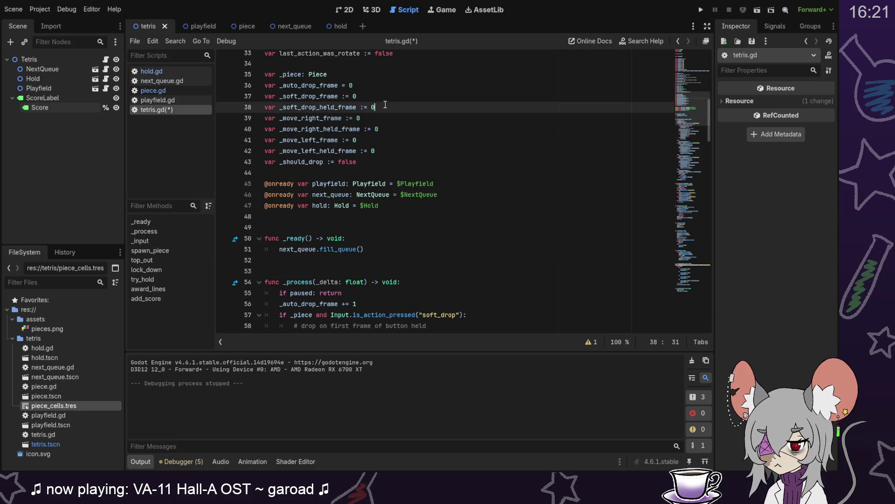
left_click(346, 85)
type(":")
left_click(345, 85)
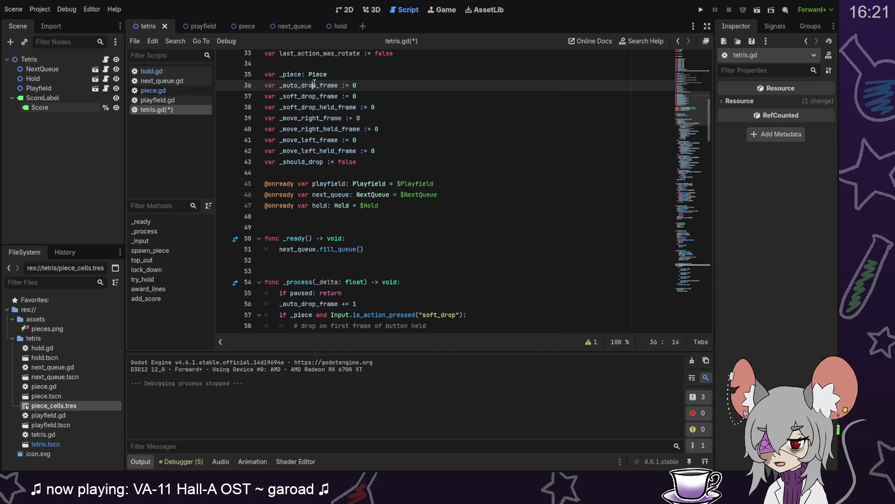
left_click(401, 96)
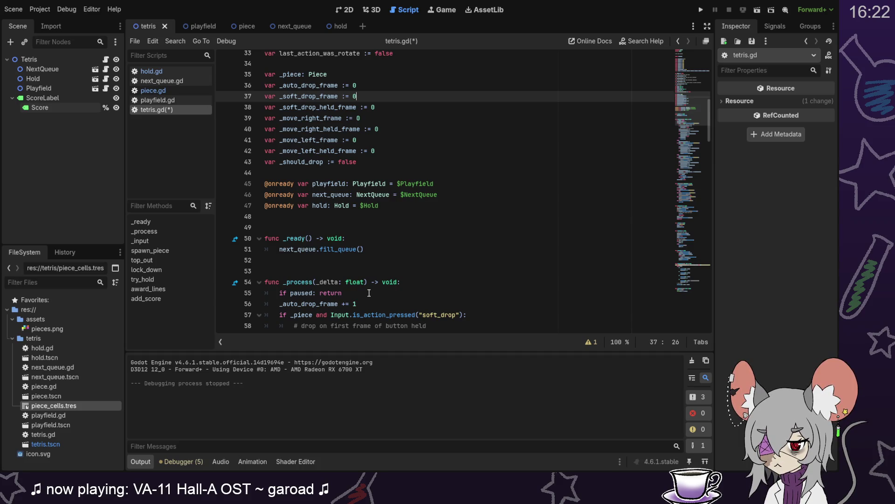
mouse_move(683, 105)
left_mouse_down()
mouse_move(685, 263)
mouse_move(650, 235)
left_mouse_up()
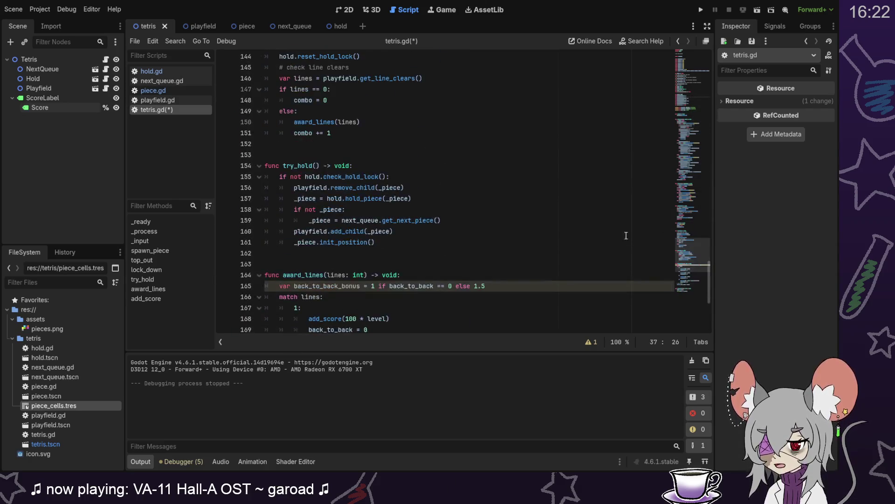
Scroll to award_lines and select its name to highlight its other uses
left_click(559, 232)
scroll(479, 252, "down", 5)
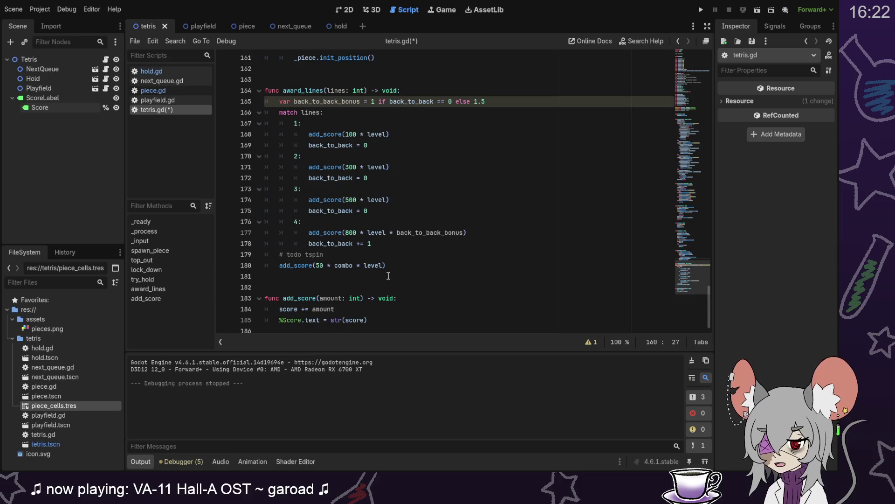
scroll(389, 276, "up", 15)
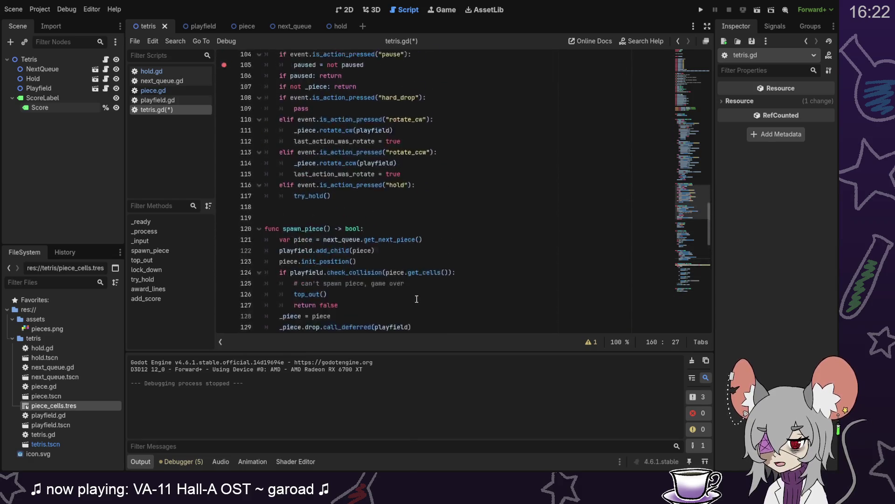
scroll(417, 299, "up", 7)
scroll(406, 281, "down", 5)
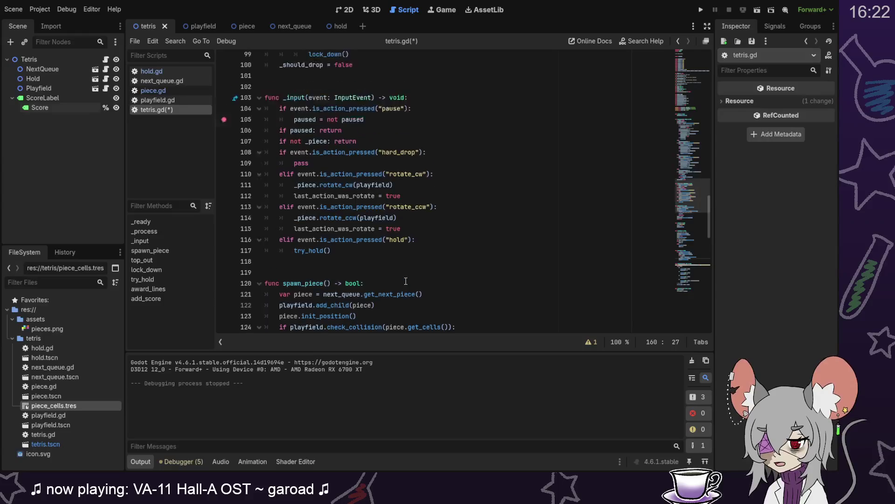
scroll(405, 281, "up", 12)
left_click_drag(688, 139, 701, 279)
scroll(398, 216, "up", 3)
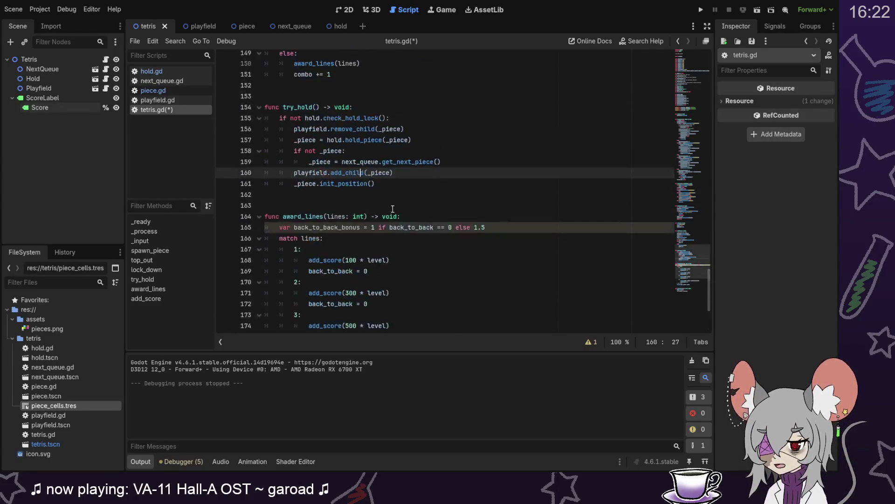
double_click(336, 217)
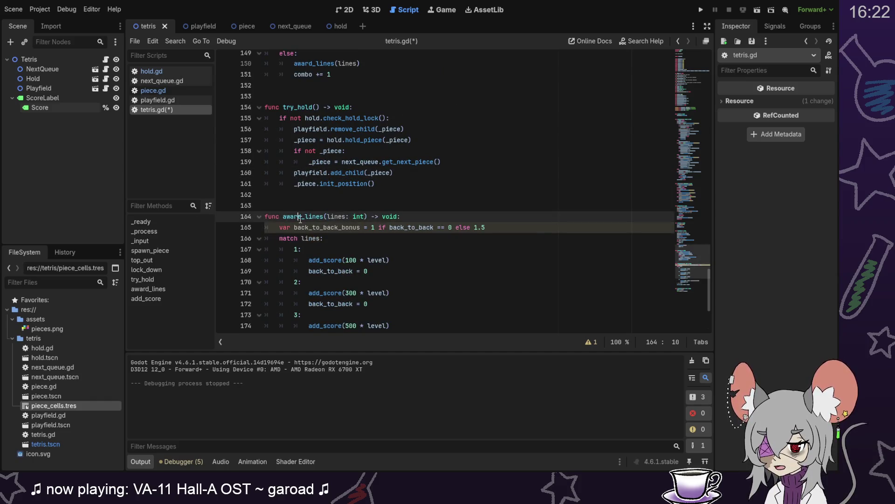
double_click(303, 217)
double_click(336, 216)
double_click(303, 216)
Put the caret on the back_to_back_bonus line and show the script warning details
scroll(522, 248, "up", 3)
scroll(543, 240, "up", 8)
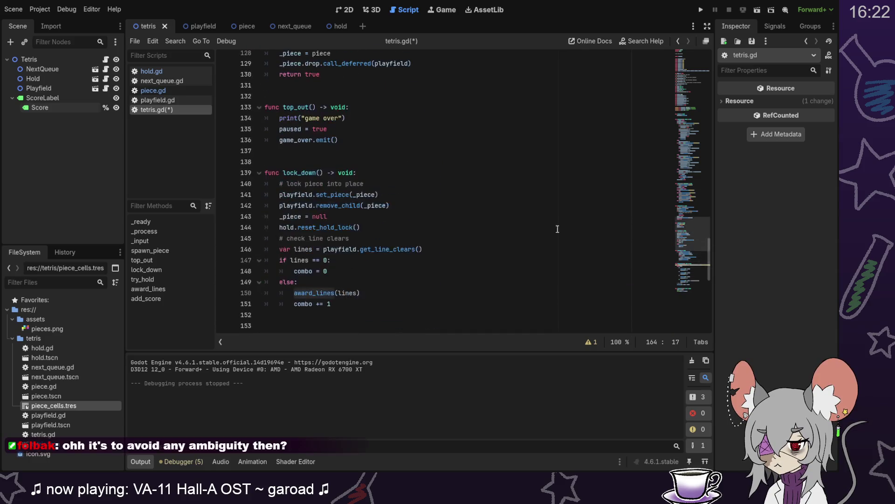
left_click_drag(698, 240, 697, 116)
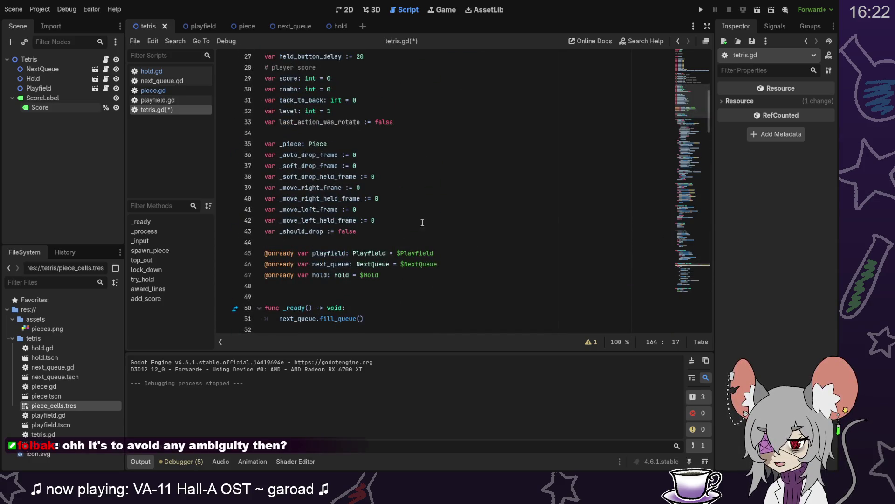
mouse_move(694, 75)
left_mouse_down()
mouse_move(694, 276)
mouse_move(687, 57)
mouse_move(687, 287)
mouse_move(687, 47)
left_mouse_up()
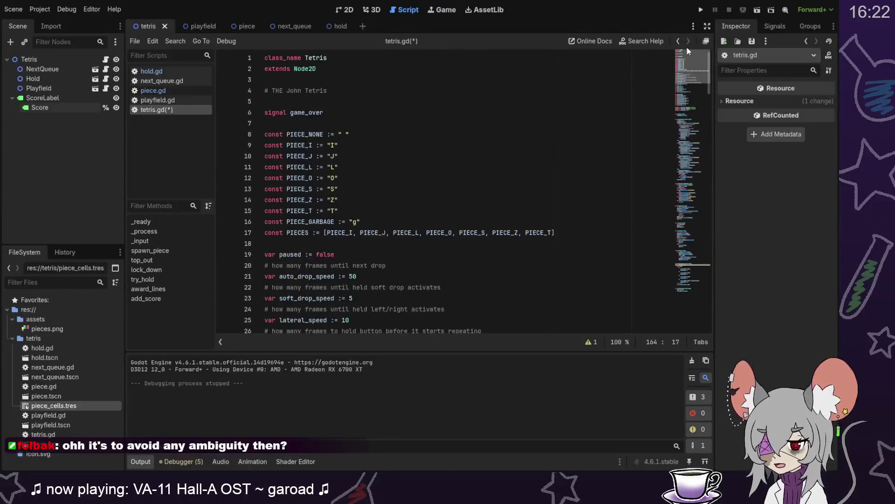
left_click(687, 277)
left_click(459, 169)
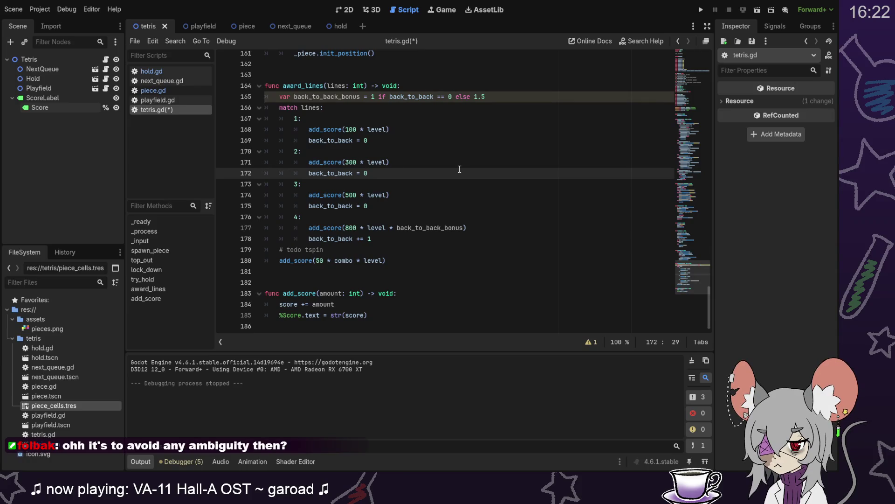
left_click(350, 98)
left_click(594, 342)
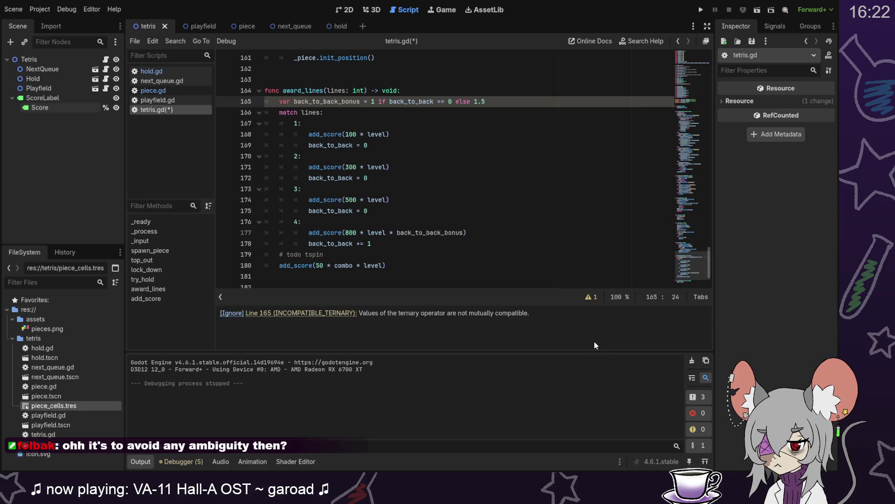
Change back_to_back_bonus's default value on line 165 from 1 to 1.0
left_click(591, 296)
left_click(374, 100)
type(".0")
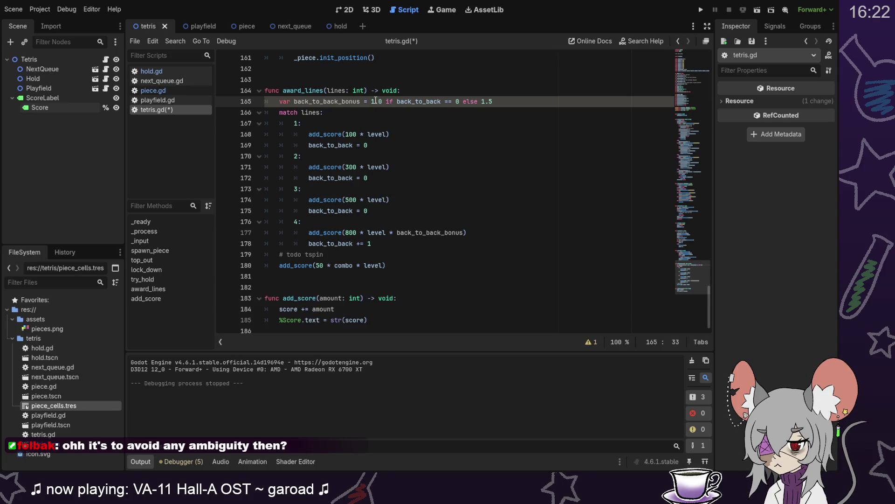
left_click(386, 116)
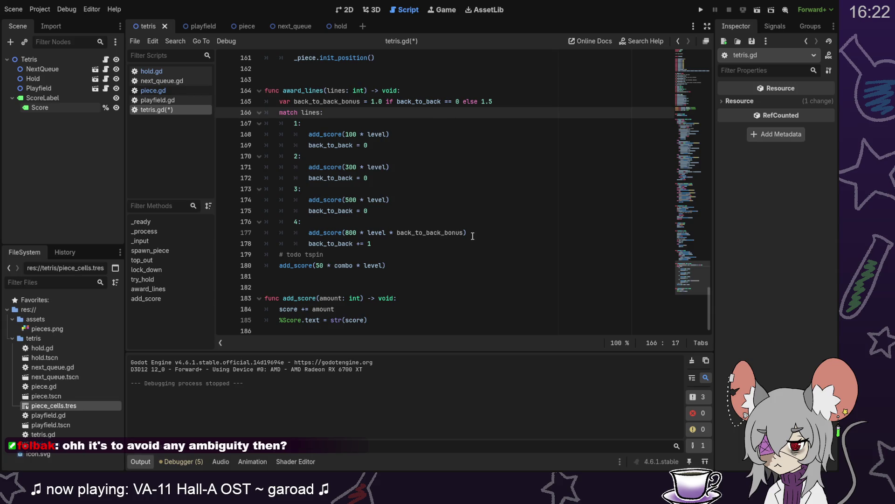
left_click(446, 253)
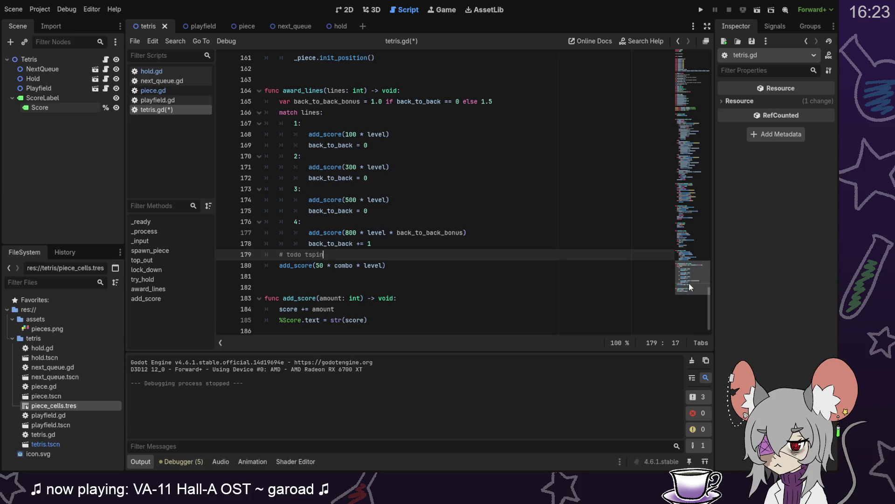
Try adding a colon after back_to_back_bonus on line 165, then undo it
left_click(364, 102)
type(":")
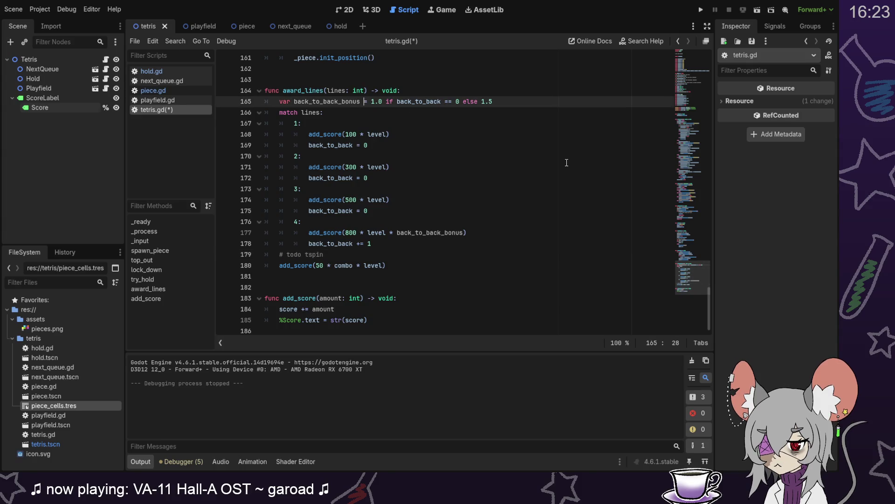
left_click(444, 253)
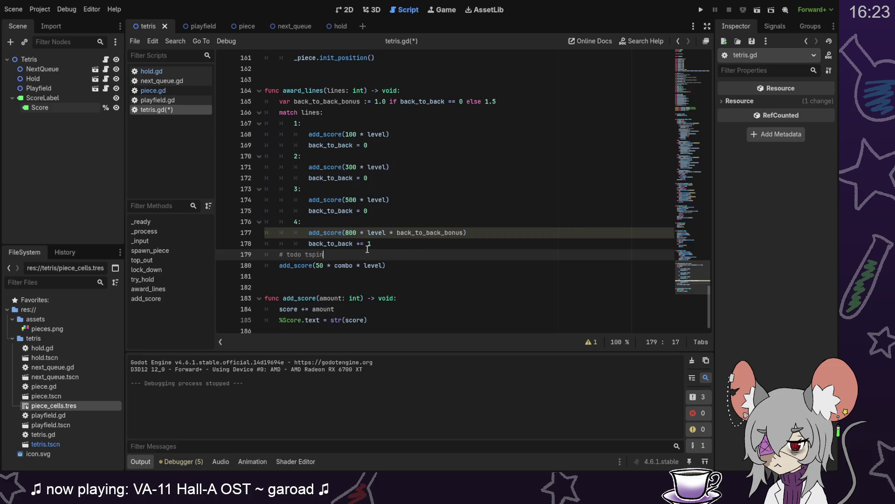
key("ctrl+z")
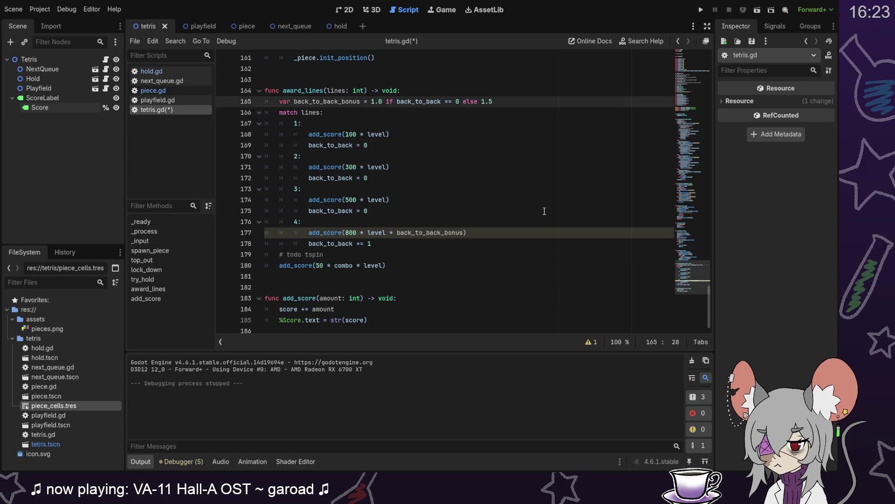
left_click(606, 243)
mouse_move(686, 277)
left_mouse_down()
mouse_move(685, 169)
mouse_move(687, 200)
left_mouse_up()
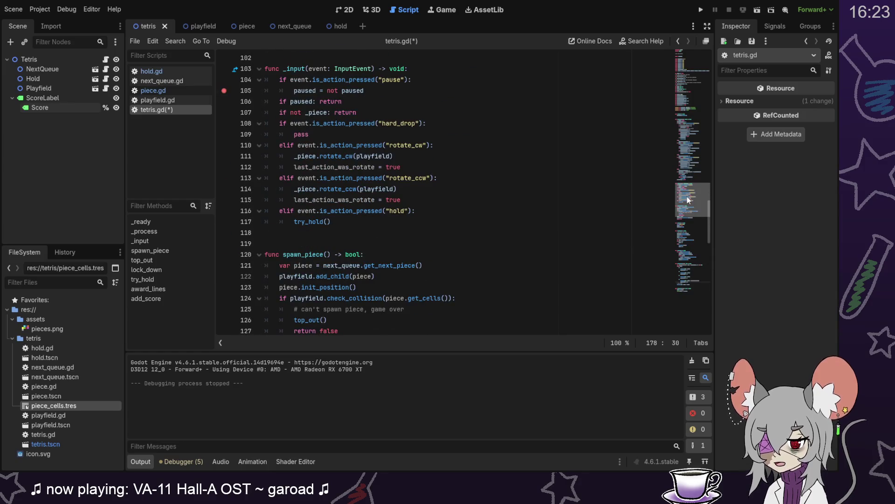
Replace pass in the hard_drop branch with 'last_action_was_rotate = false'
left_click_drag(413, 167, 415, 157)
scroll(415, 157, "up", 2)
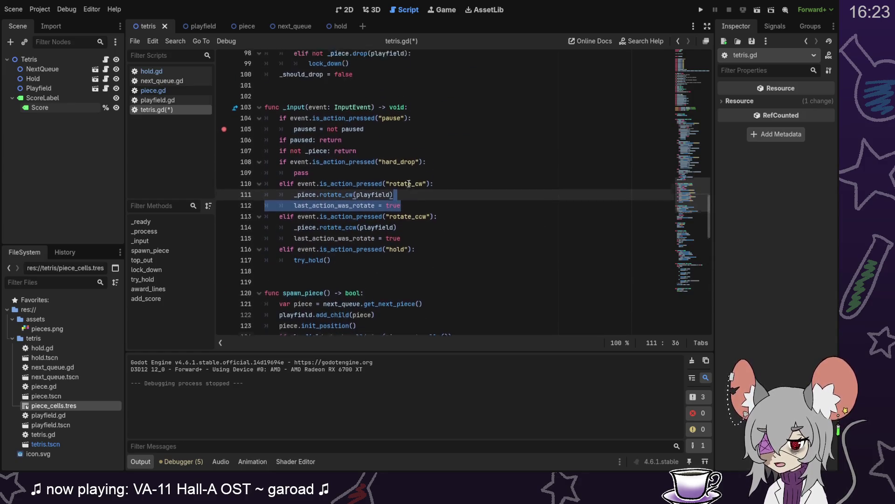
key("ctrl+c")
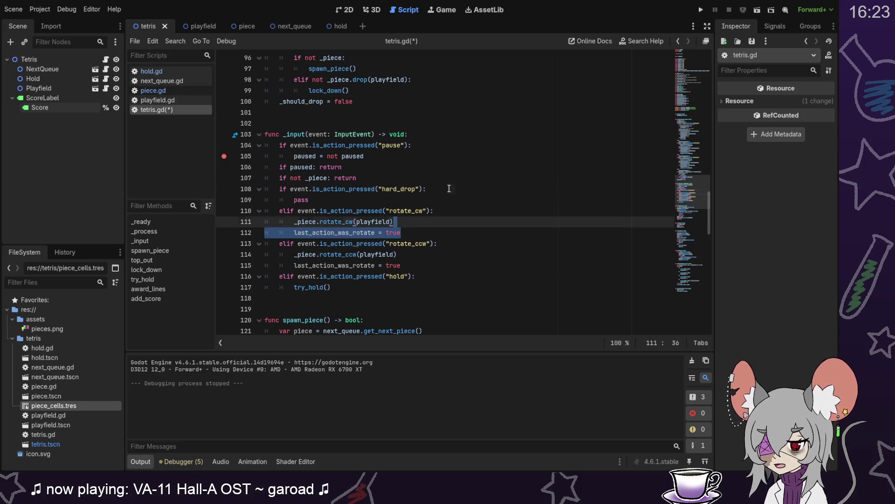
left_click_drag(450, 189, 449, 199)
key("ctrl+v")
double_click(396, 200)
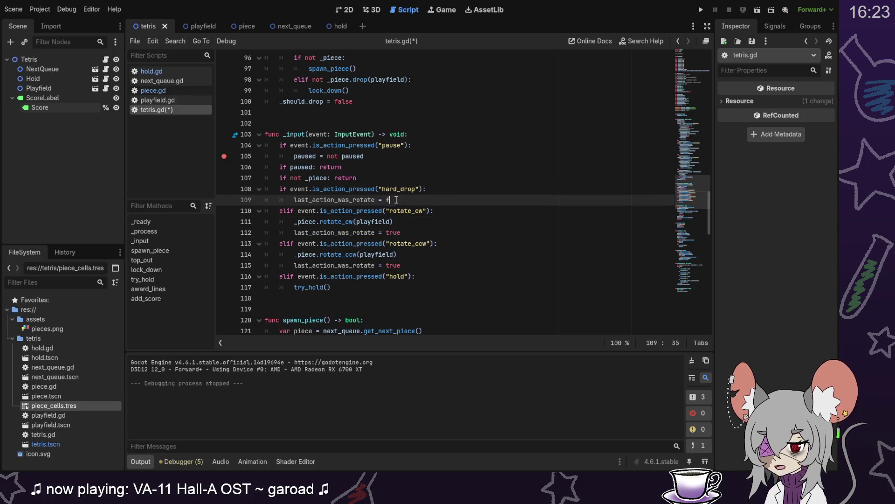
type("false")
key("Return")
left_click_drag(408, 199, 441, 188)
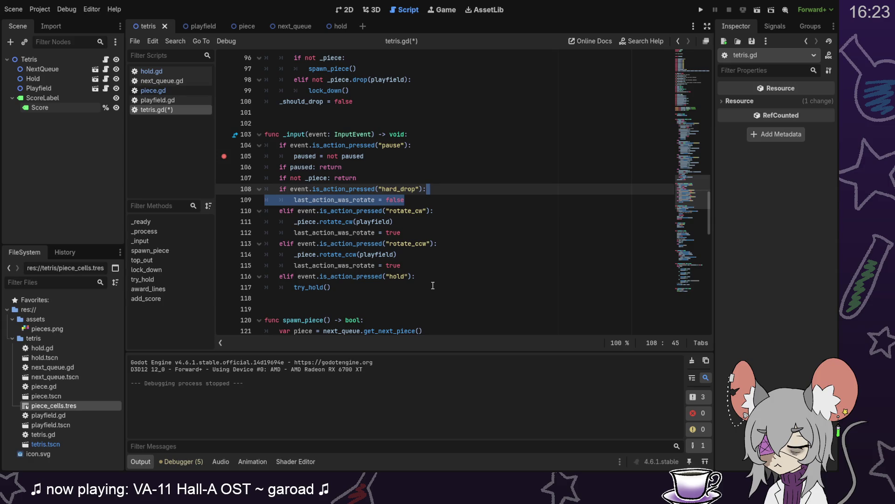
Add the same false flag reset below the try_hold() call
left_click(406, 283)
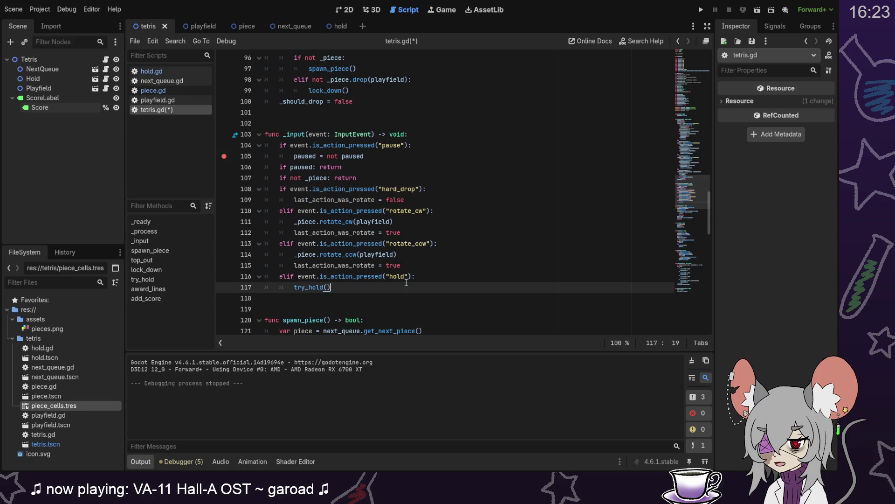
key("ctrl+v")
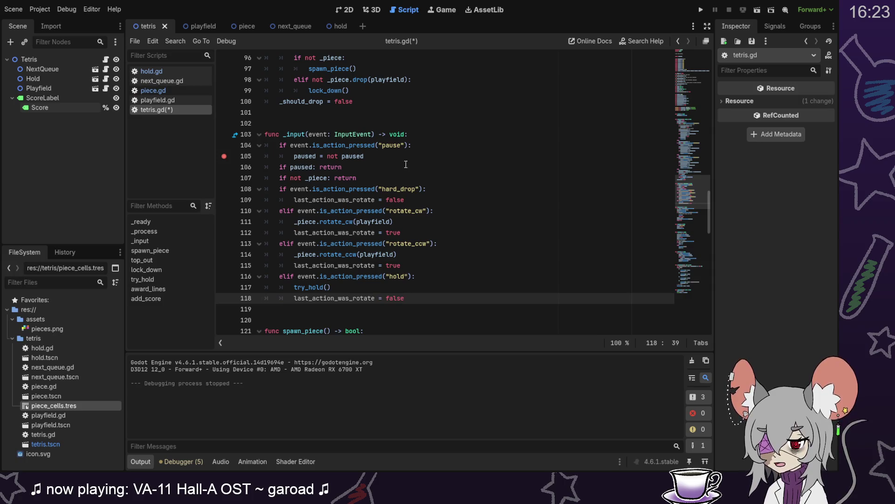
left_click_drag(305, 145, 320, 167)
left_click(323, 156)
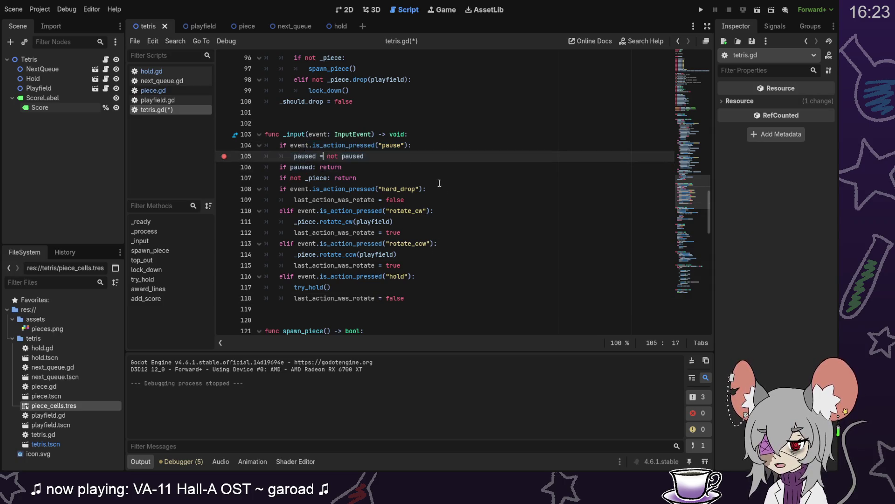
scroll(463, 279, "up", 8)
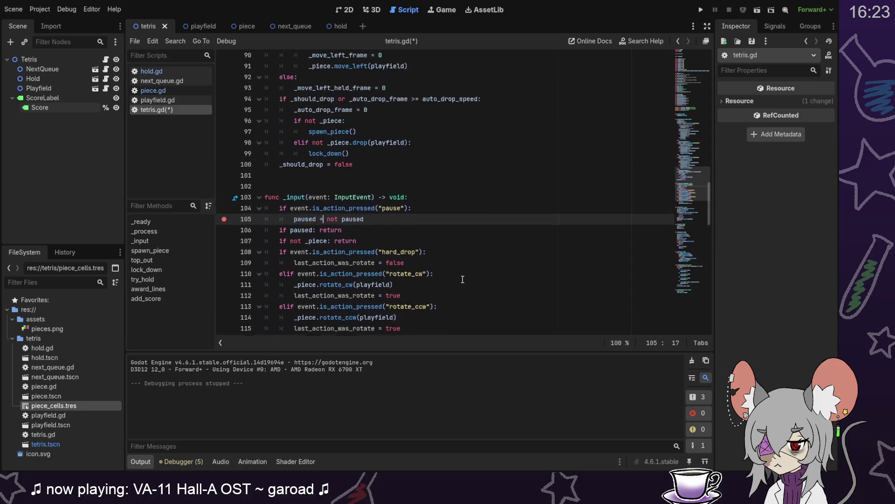
scroll(463, 279, "up", 3)
scroll(458, 210, "down", 2)
Insert the false flag reset into the move_left, move_right and soft_drop branches
left_click(479, 210)
key("Return")
key("ctrl+v")
scroll(476, 127, "up", 1)
left_click(476, 128)
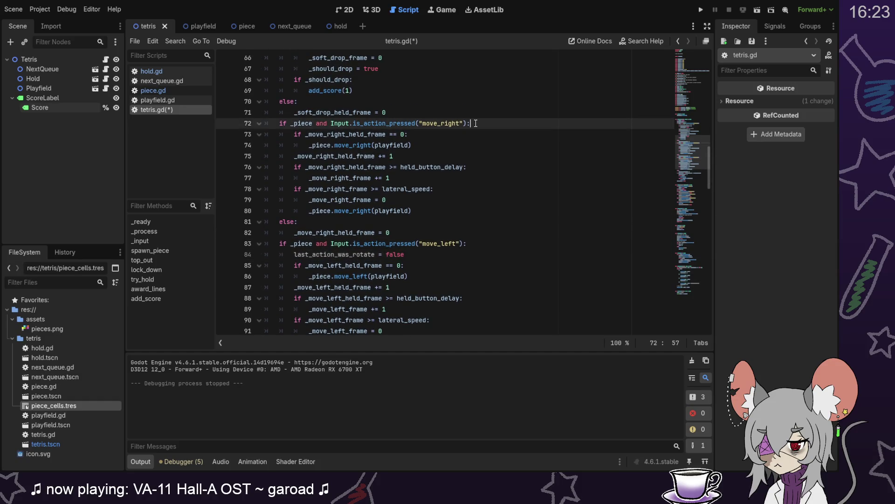
key("Return")
key("ctrl+v")
scroll(475, 107, "up", 4)
left_click(474, 86)
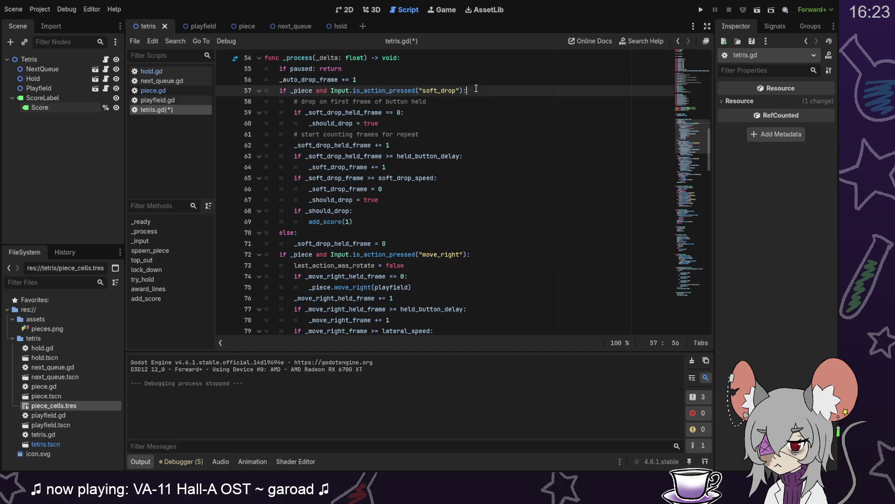
key("Return")
key("ctrl+v")
Move the hold and rotate flag lines above their try_hold and rotate calls
scroll(470, 205, "down", 15)
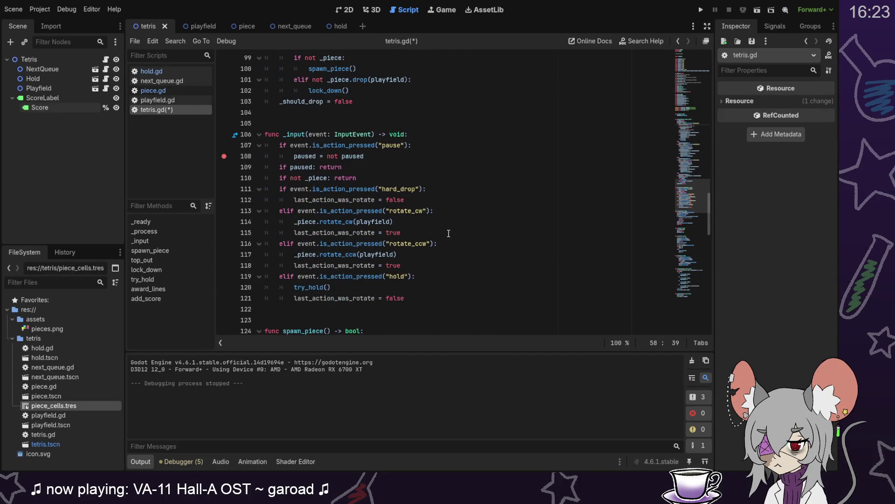
left_click(423, 298)
key("alt+Up")
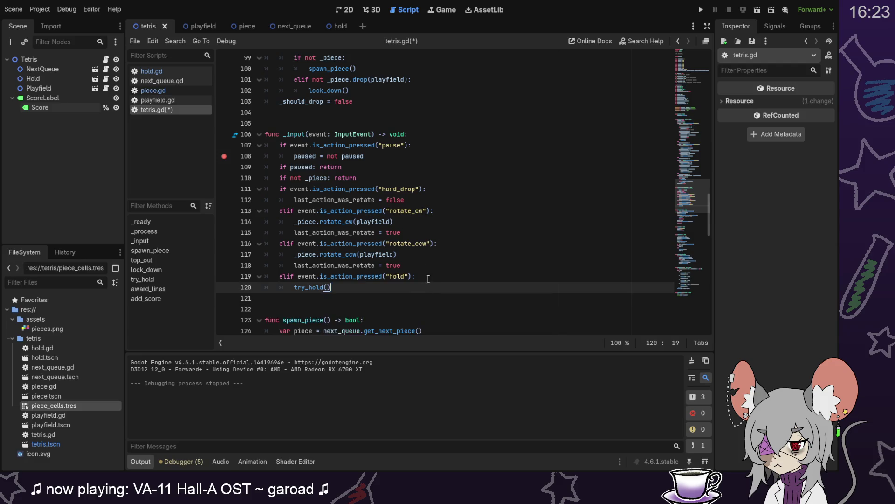
left_click_drag(428, 266, 429, 257)
key("BackSpace")
key("Up")
key("alt+Up")
key("Up")
key("Up")
key("ctrl+v")
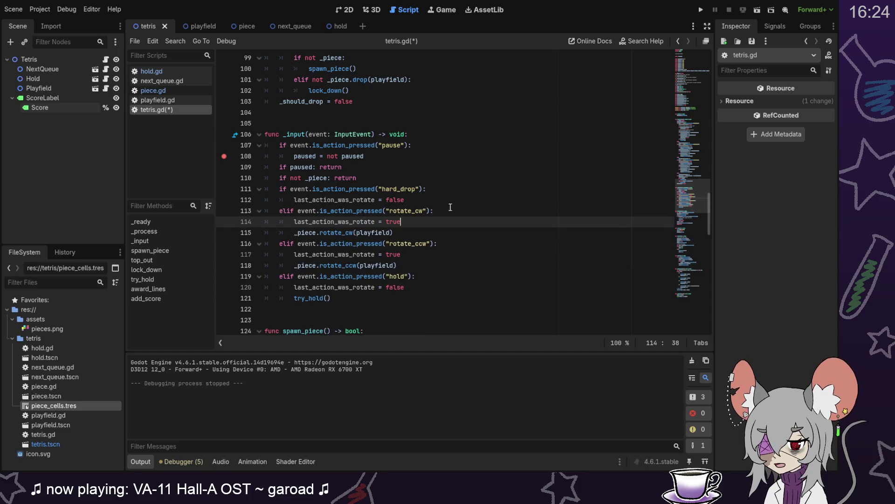
key("Down")
scroll(469, 249, "down", 4)
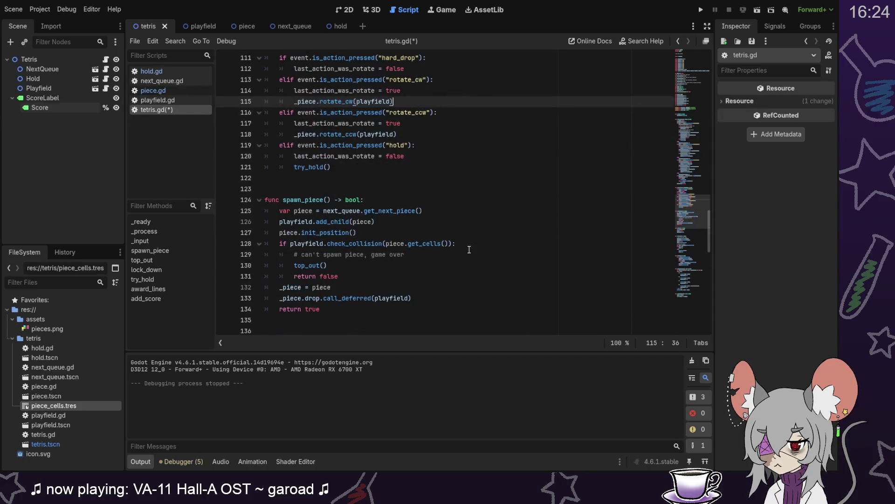
scroll(469, 249, "down", 17)
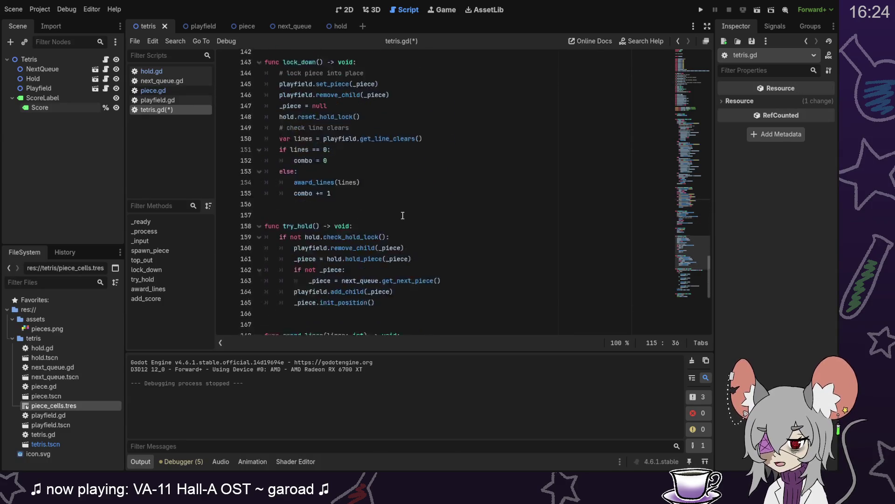
scroll(402, 215, "down", 1)
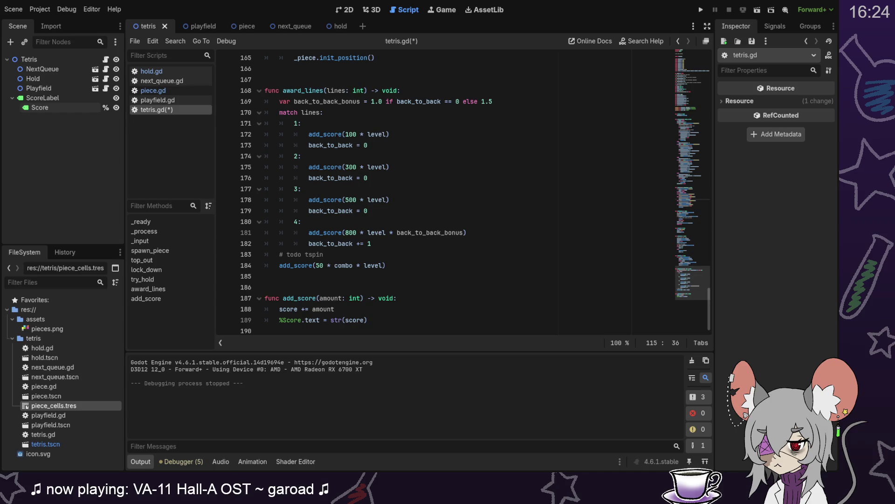
scroll(679, 252, "up", 10)
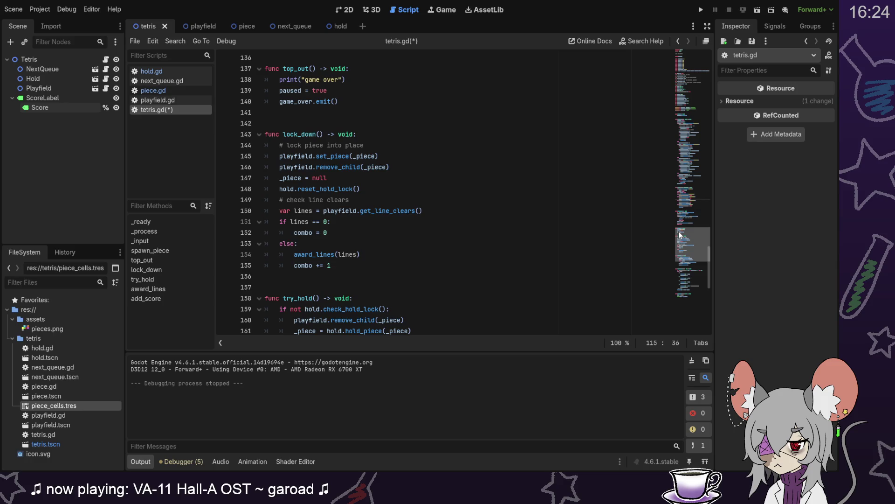
left_click_drag(679, 235, 680, 107)
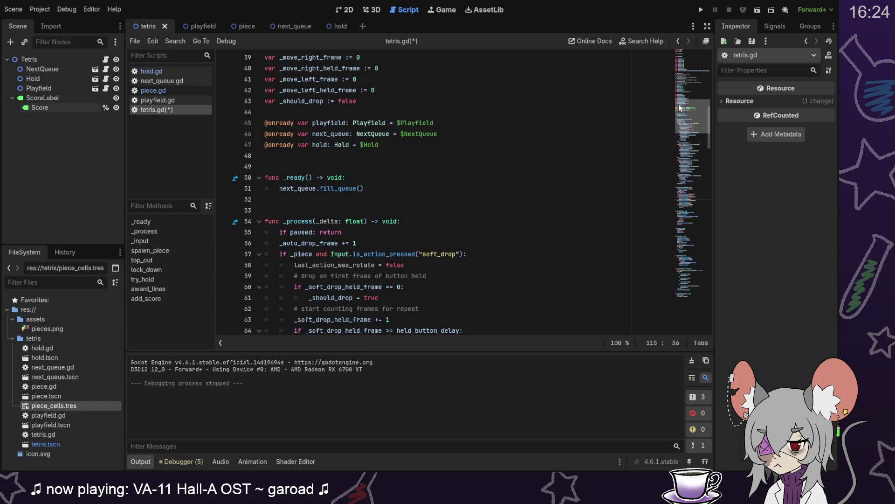
left_click_drag(678, 105, 692, 86)
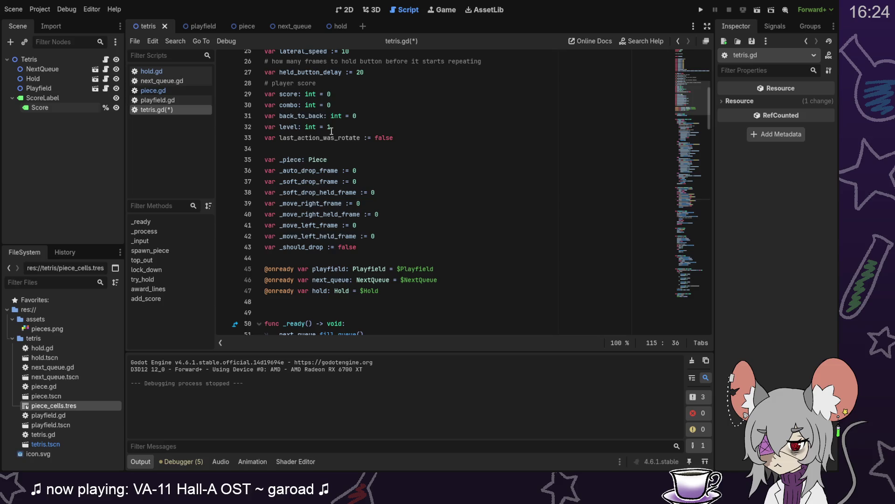
mouse_move(699, 118)
left_mouse_down()
mouse_move(687, 303)
mouse_move(689, 285)
left_mouse_up()
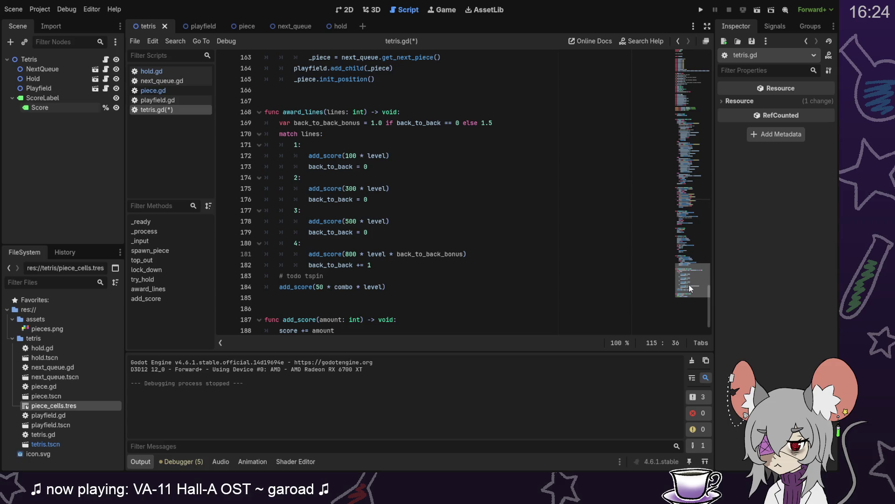
left_click(289, 113)
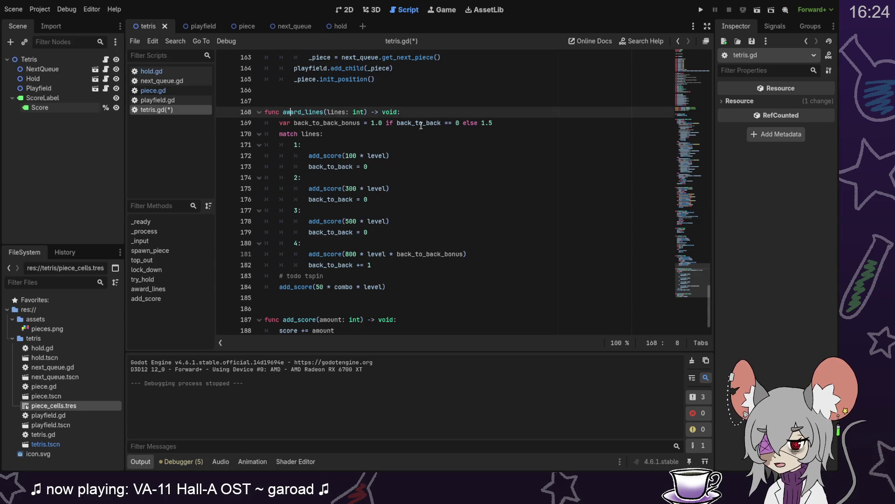
left_click_drag(692, 287, 696, 259)
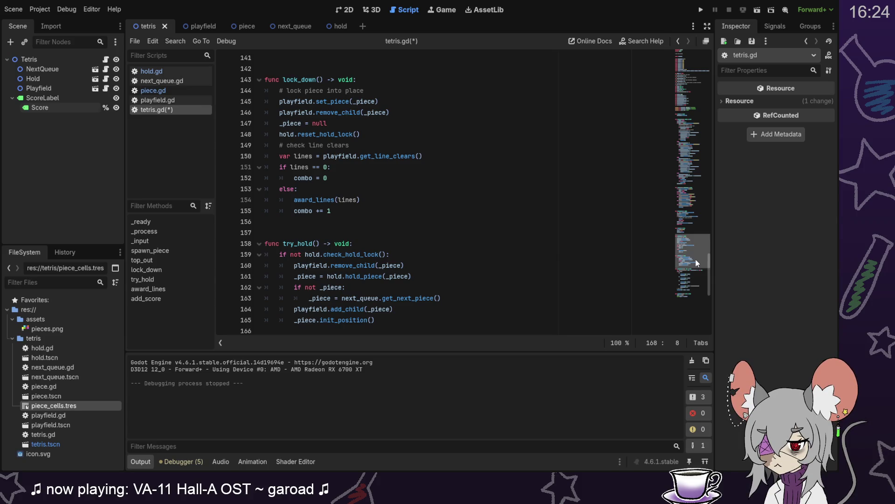
scroll(697, 258, "up", 1)
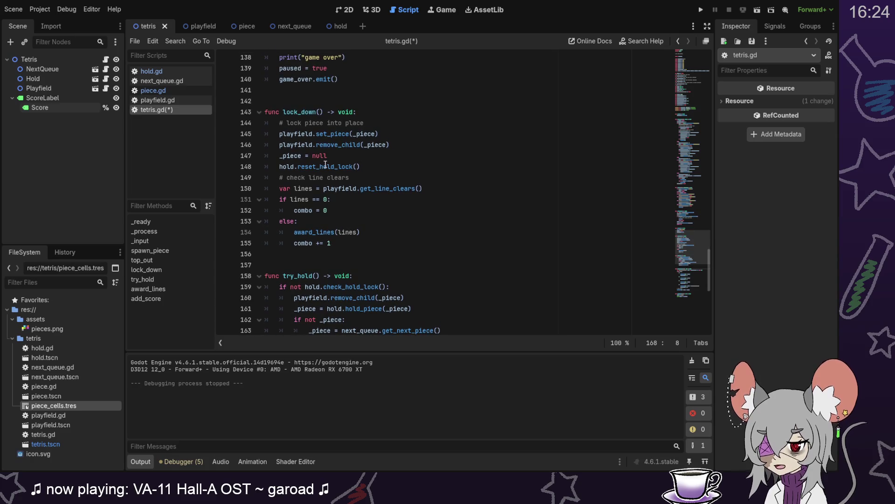
double_click(288, 156)
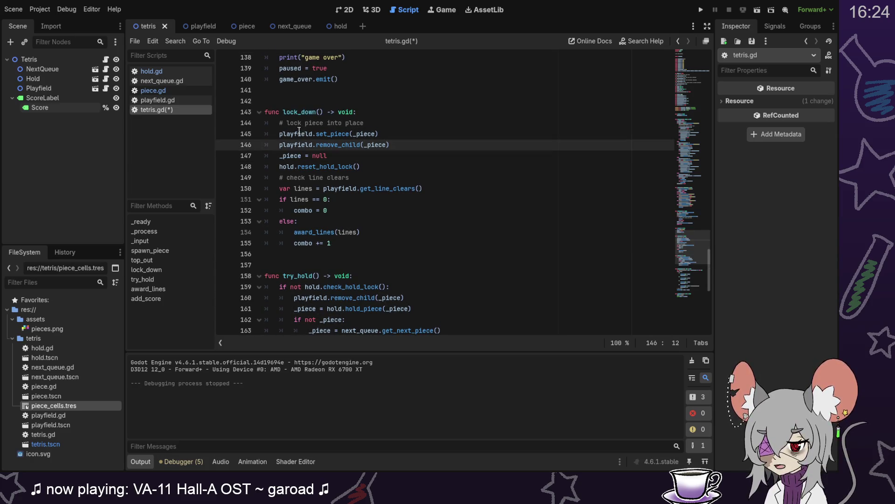
left_click_drag(704, 270, 694, 121)
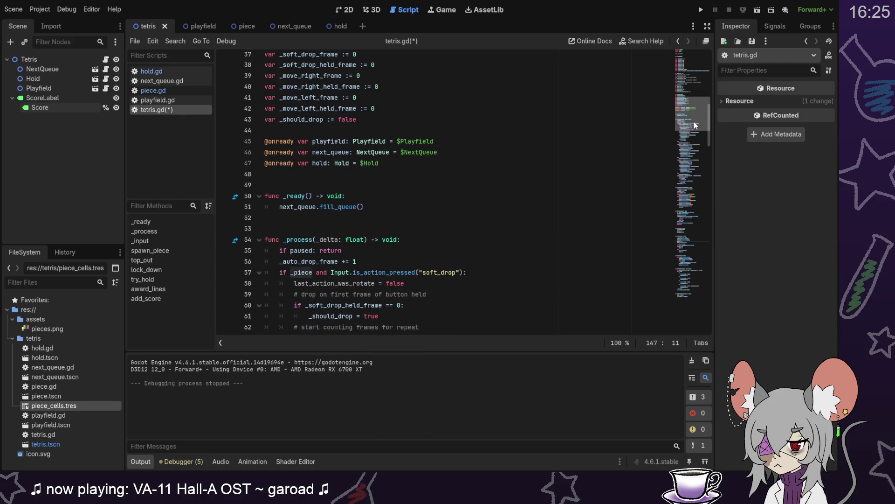
scroll(313, 217, "up", 6)
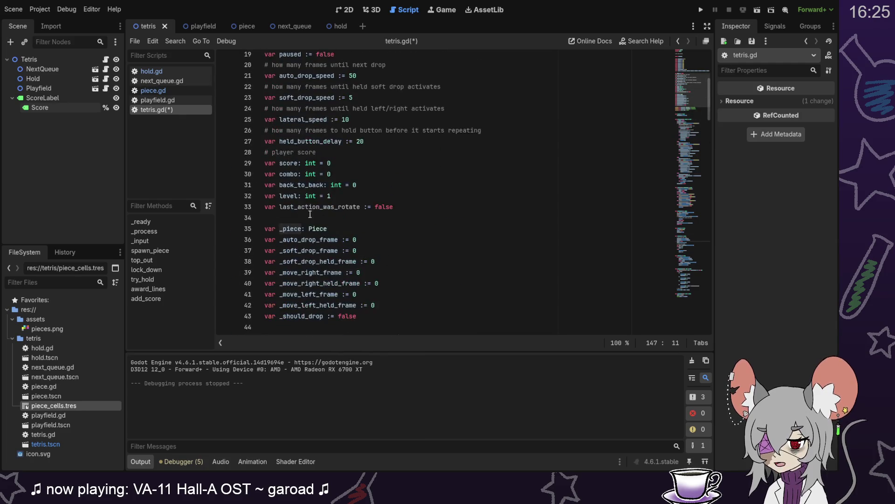
double_click(322, 207)
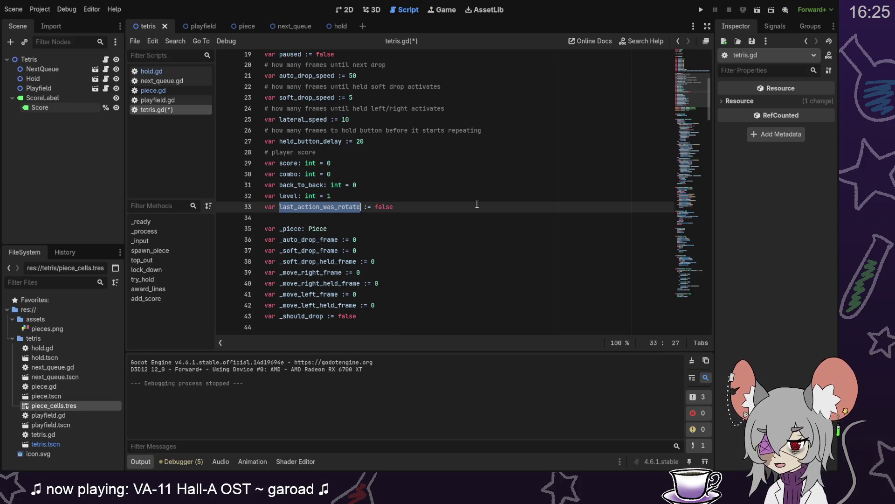
Rename last_action_was_rotate to is_tspin at its declaration and on lines 58, 74, 86, 112, 120
type("is_t")
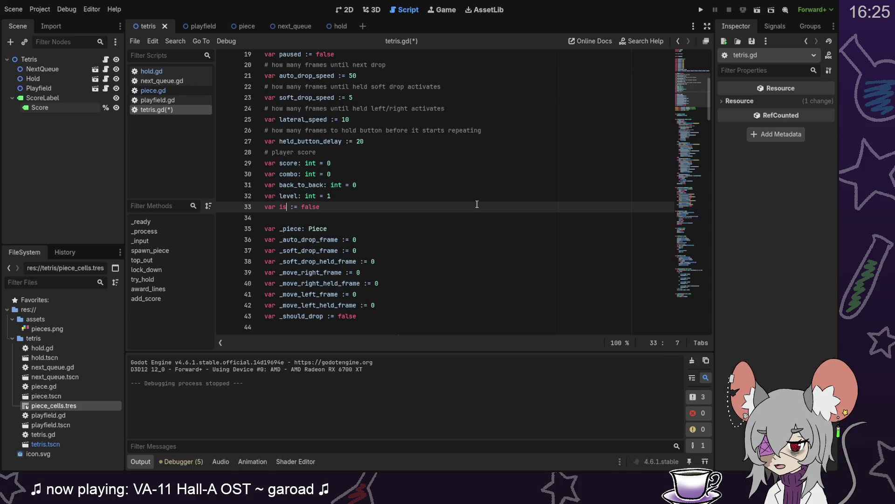
type("pin")
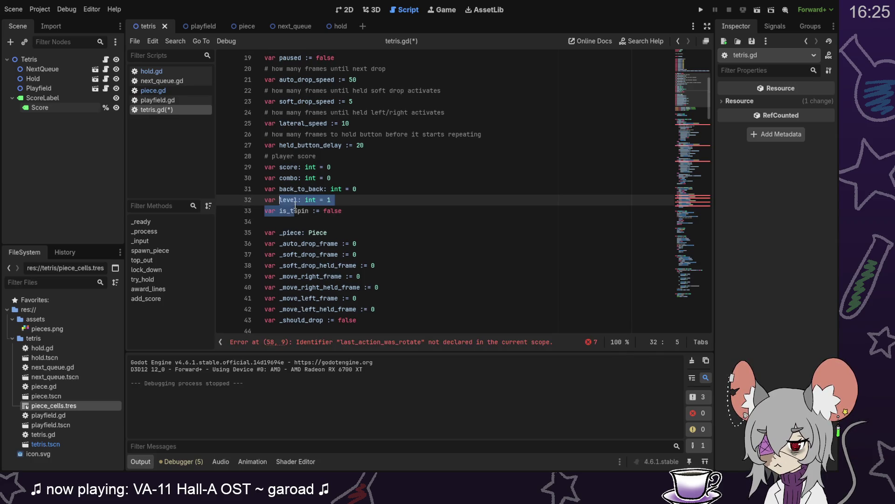
scroll(435, 233, "down", 6)
scroll(436, 233, "down", 6)
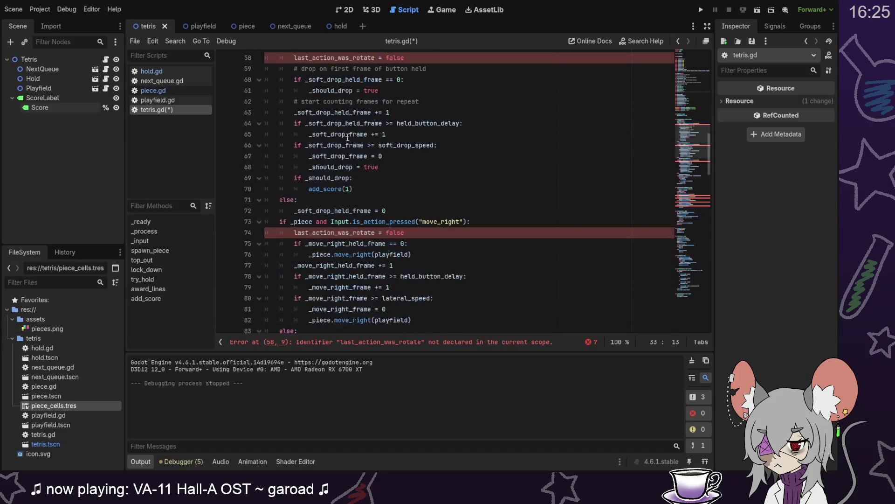
double_click(338, 57)
type("is_tspin")
double_click(333, 233)
type("is_tspin")
scroll(337, 186, "down", 6)
double_click(337, 167)
type("is_tspin")
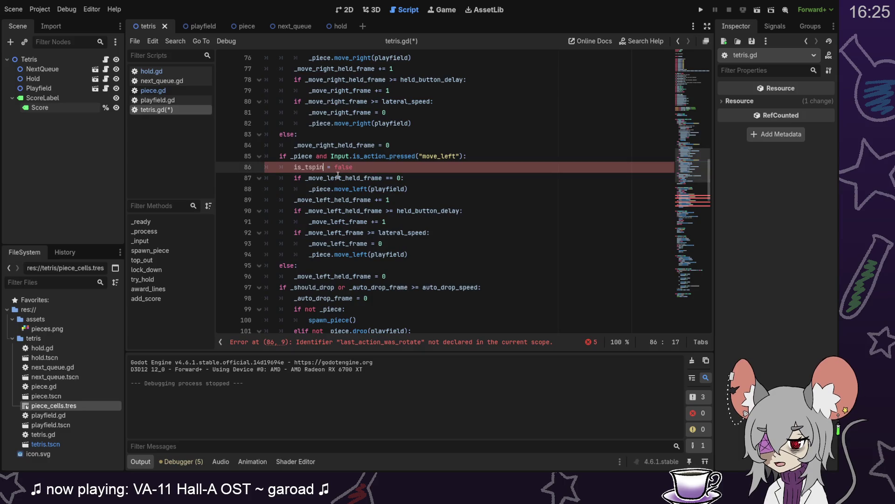
scroll(337, 158, "down", 9)
double_click(337, 156)
type("is_tspin")
double_click(333, 244)
type("is_tspin")
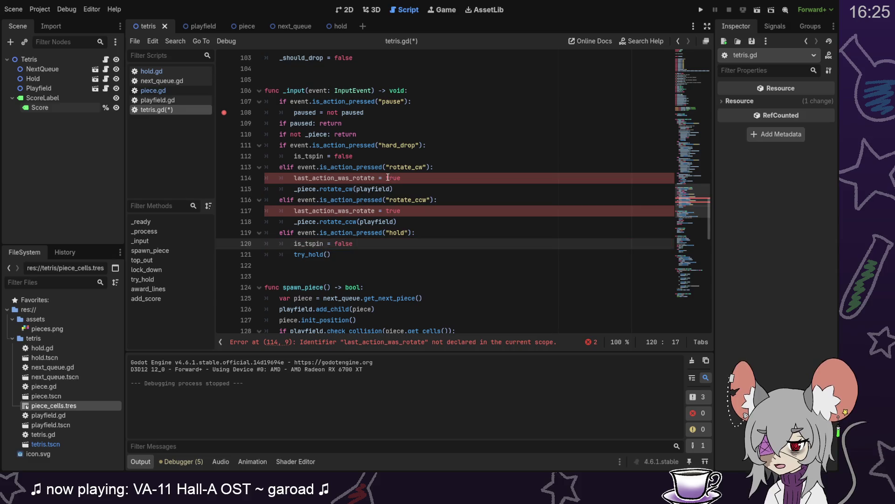
Set is_tspin to '_piece.type == PIECES_T' in both rotate branches, lines 114 and 117
double_click(393, 177)
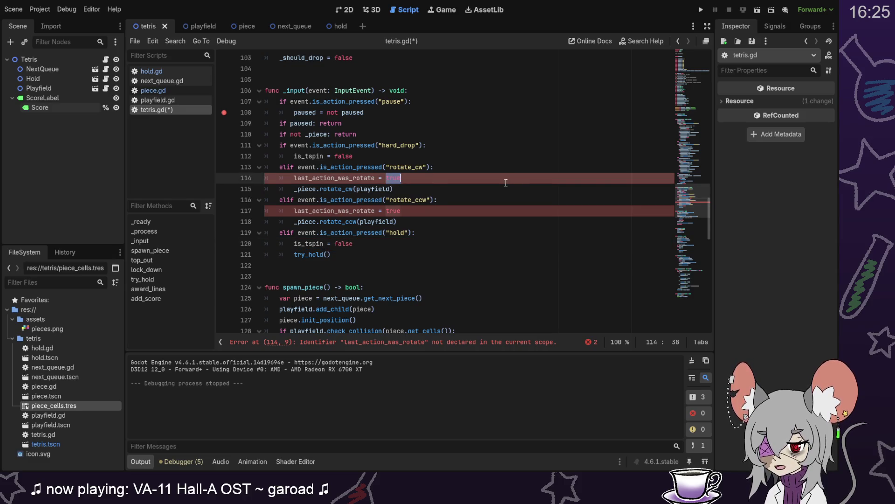
type("_pi")
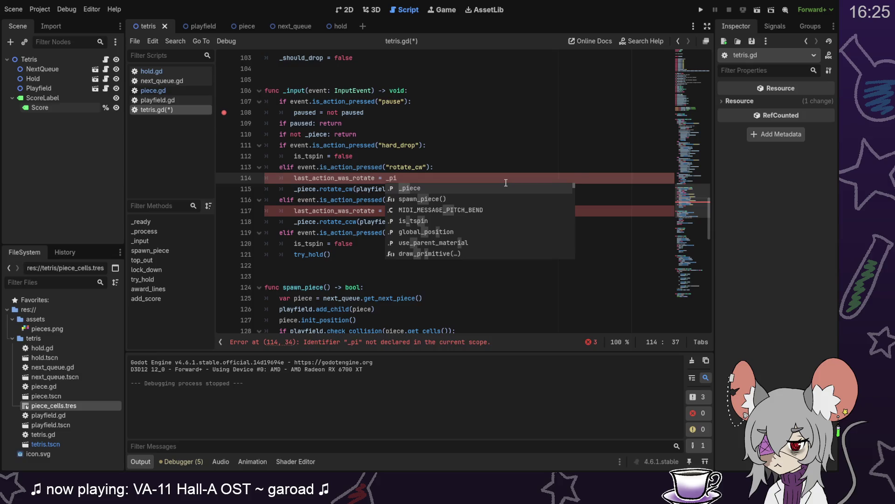
key("Return")
type(".type == PIEC")
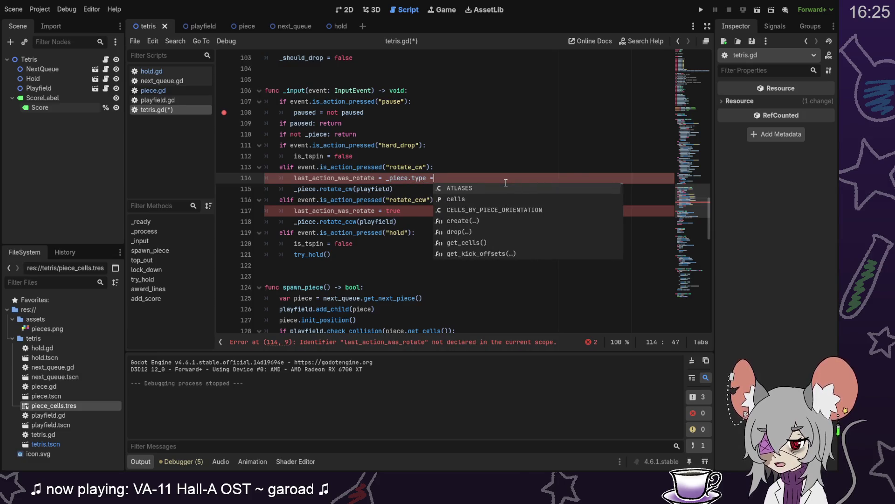
type("ES_")
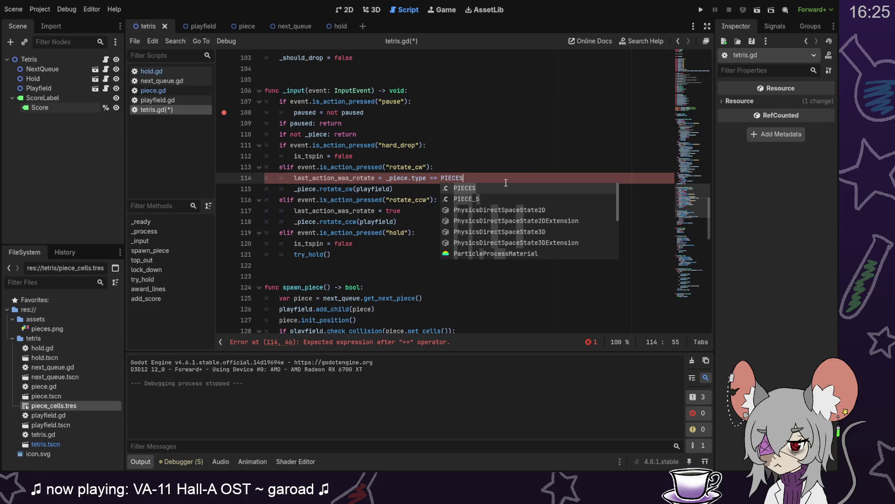
type("T")
key("ctrl+Left")
key("ctrl+Left")
key("ctrl+Left")
key("shift+End")
key("ctrl+c")
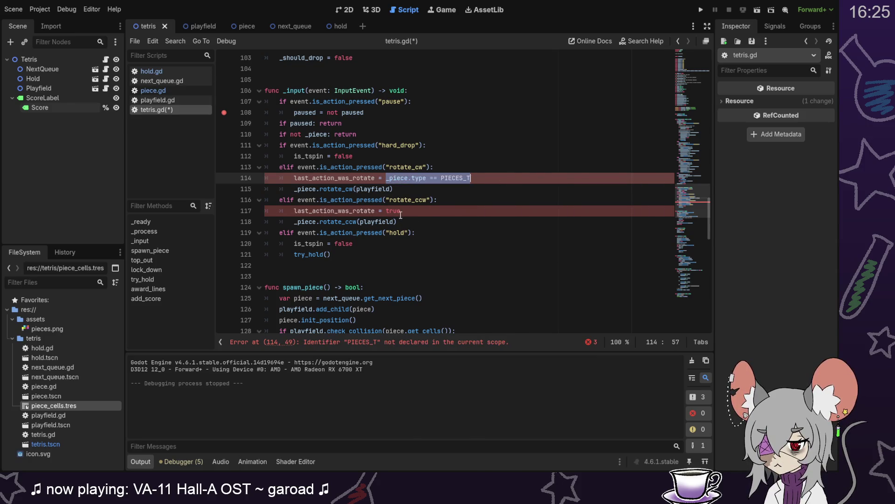
double_click(394, 210)
key("ctrl+v")
left_click(458, 229)
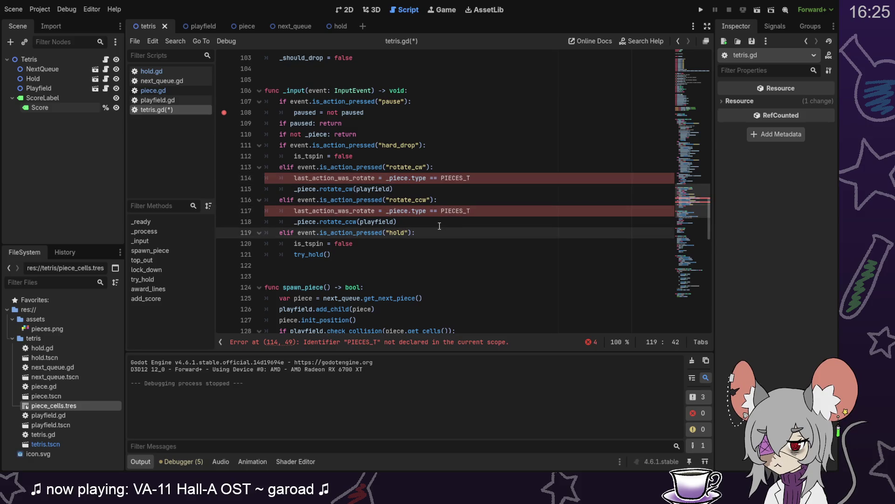
Correct PIECES_T to PIECE_T in the comparisons on lines 114 and 117
left_click(442, 178)
type("Piece.")
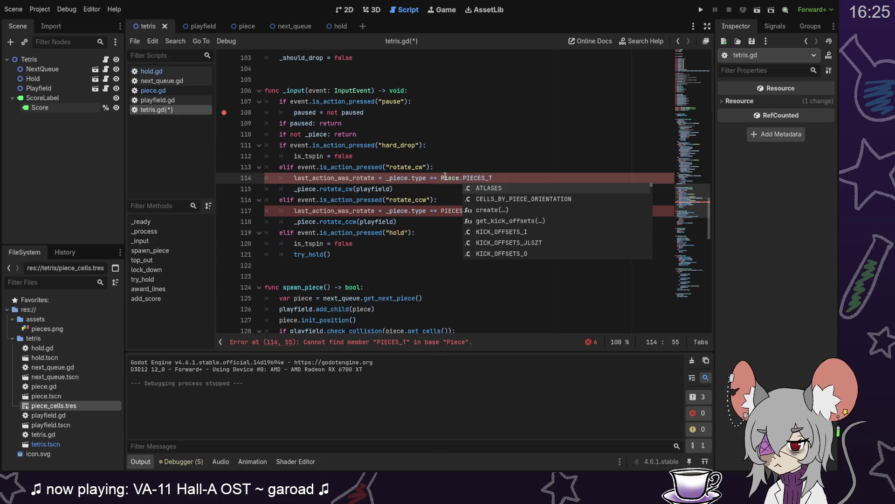
left_click(687, 80)
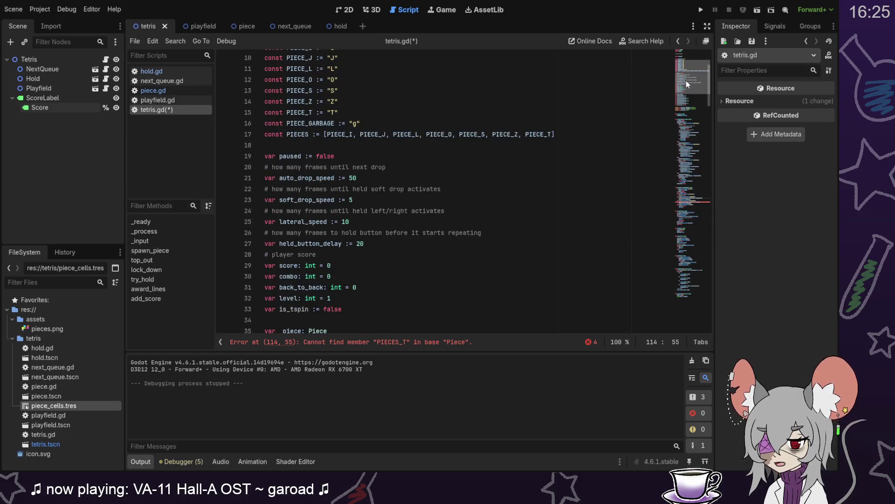
key("ctrl+z")
scroll(496, 250, "down", 3)
key("Right")
key("Right")
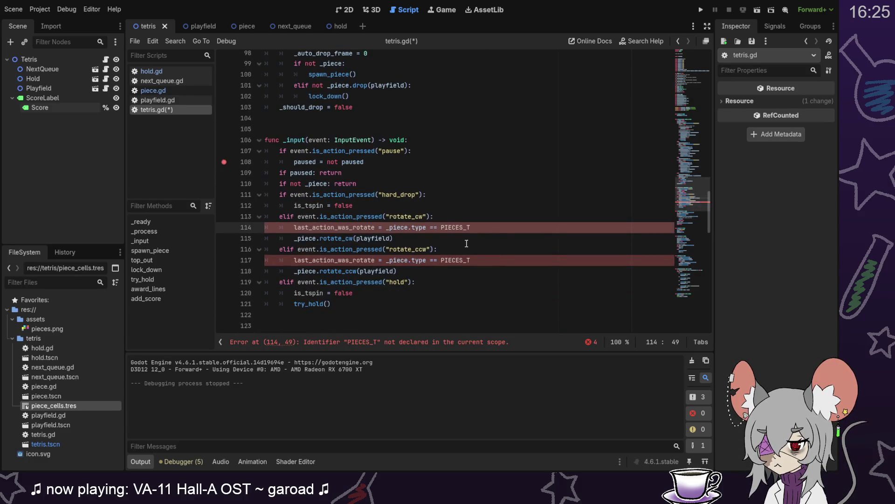
key("Right")
key("Right")
key("Right")
key("Delete")
key("Down")
key("Down")
key("Down")
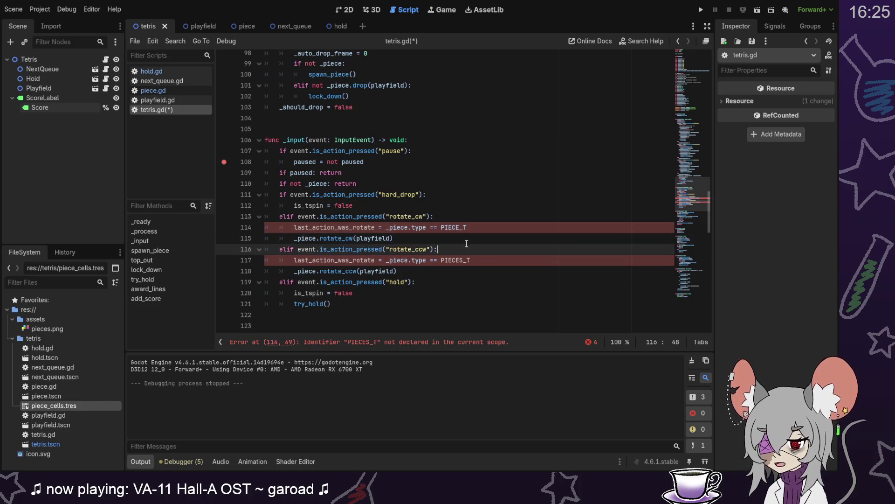
key("Delete")
key("Down")
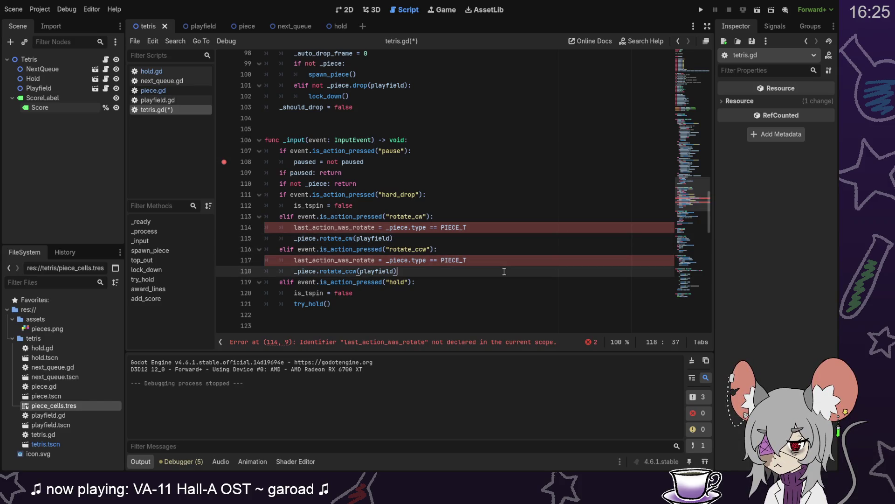
key("alt+Left")
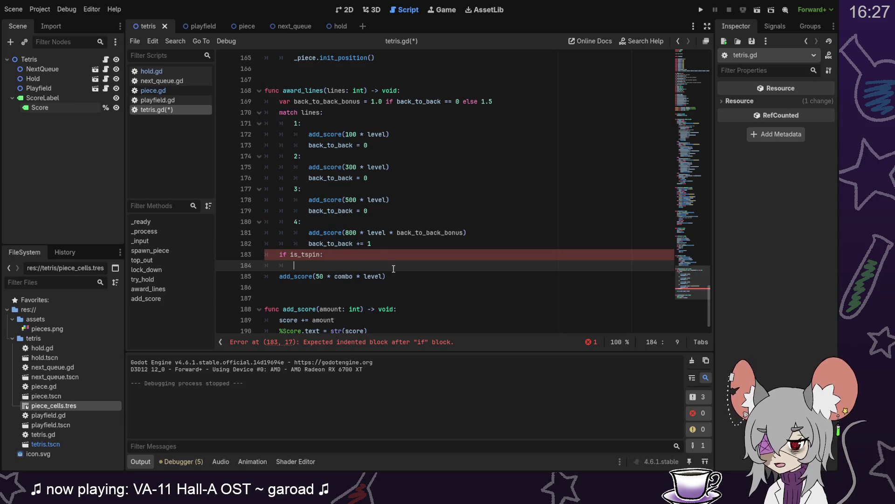
Add 'match lines' in the is_tspin block with case 0 calling add_score(400 * level)
type("match lines:")
key("Return")
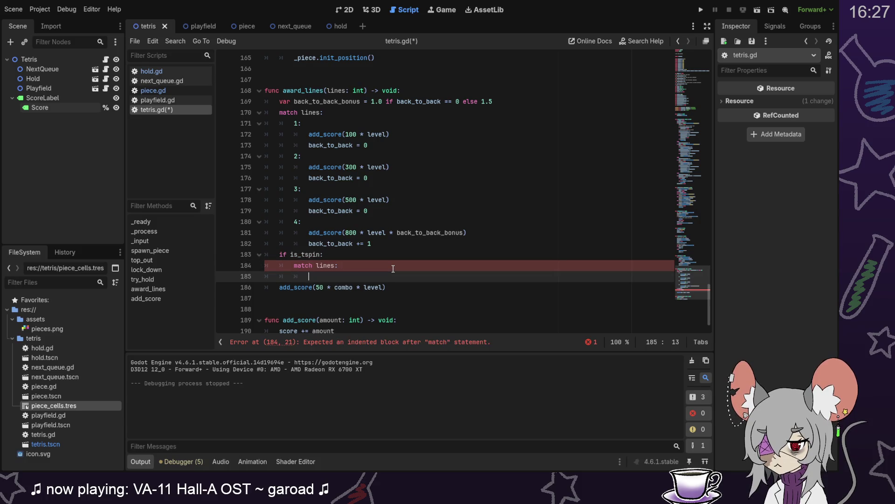
type("0:")
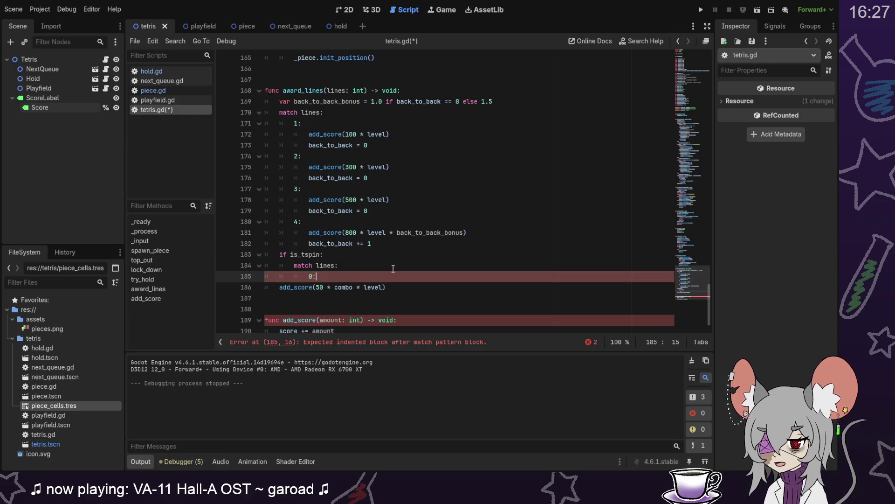
key("Return")
type("add_")
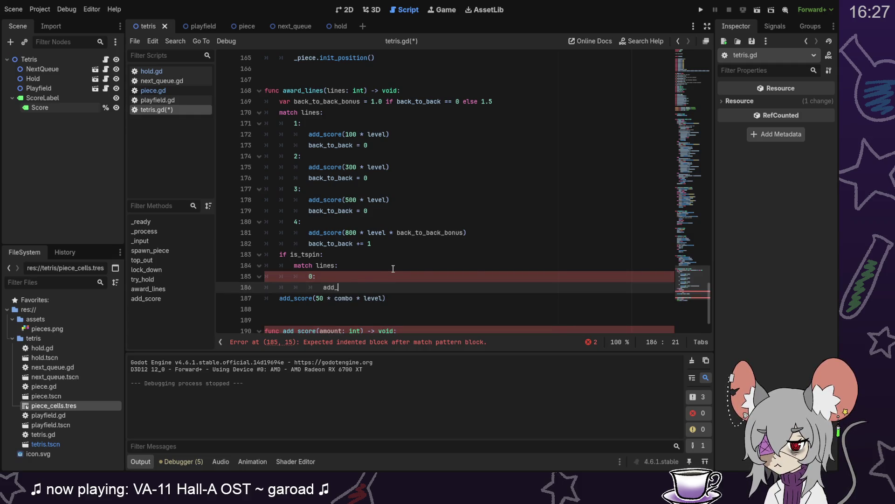
key("Return")
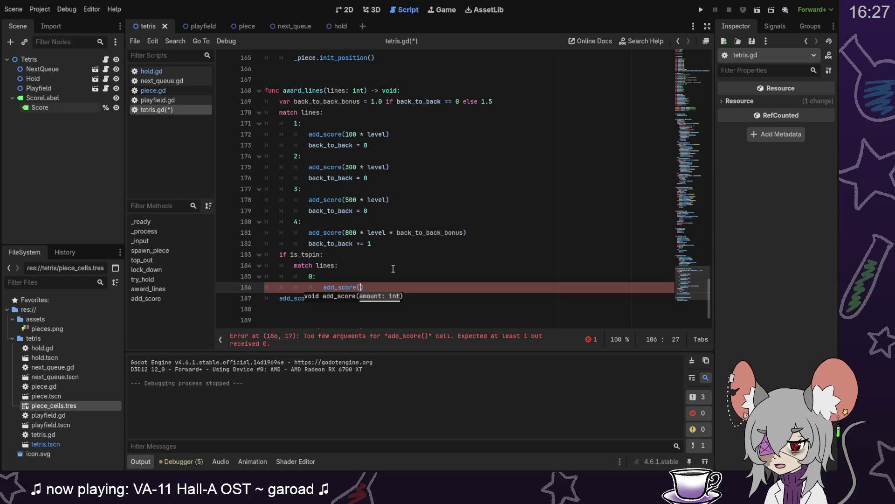
type("400 * level")
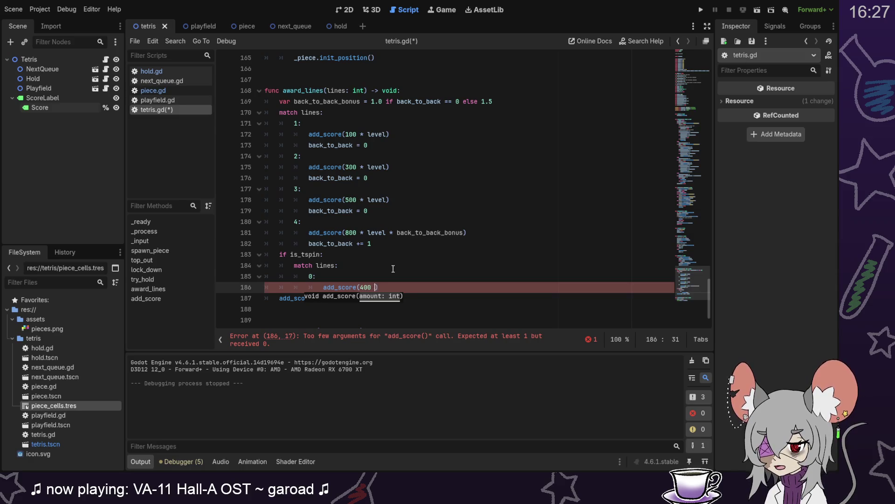
key("End")
Add case 1 scoring add_score(800 * level * back_to_back_bonus)
key("Return")
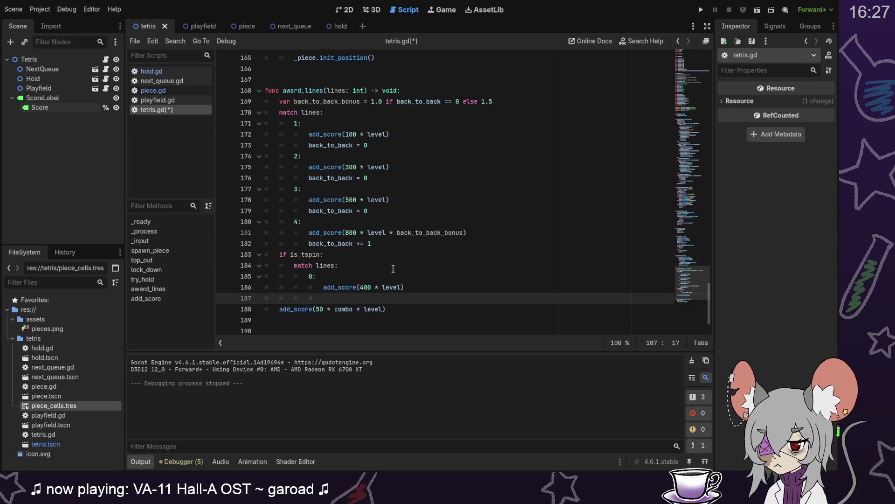
key("BackSpace")
type("1:")
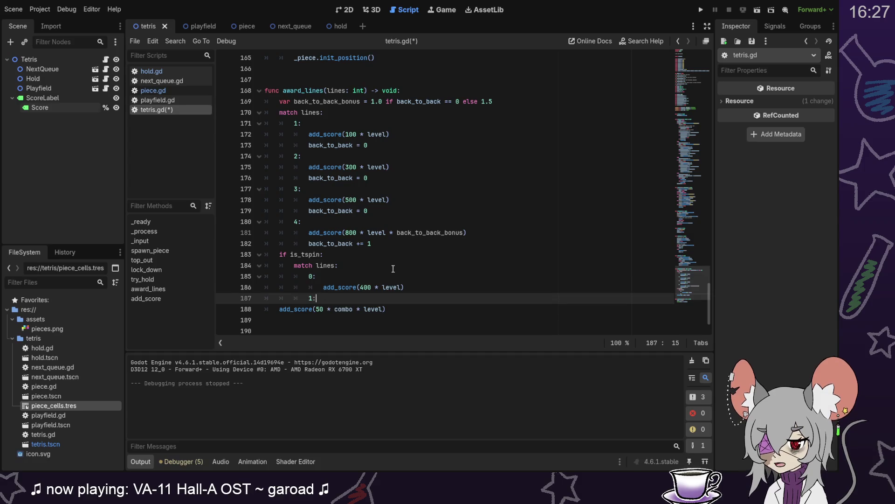
key("Return")
type("add_")
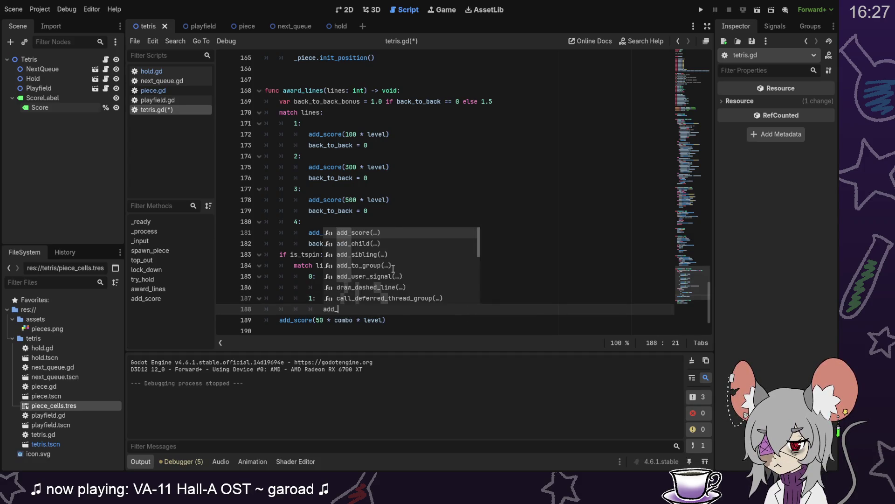
key("Return")
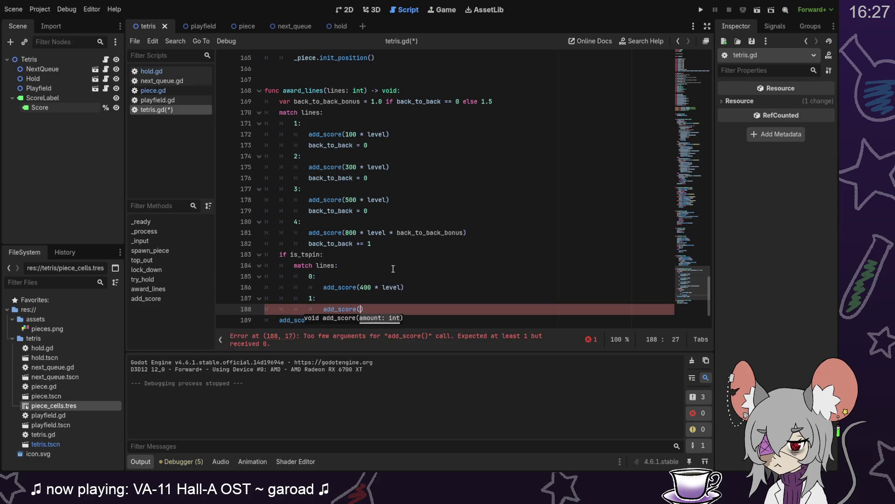
type("800 ")
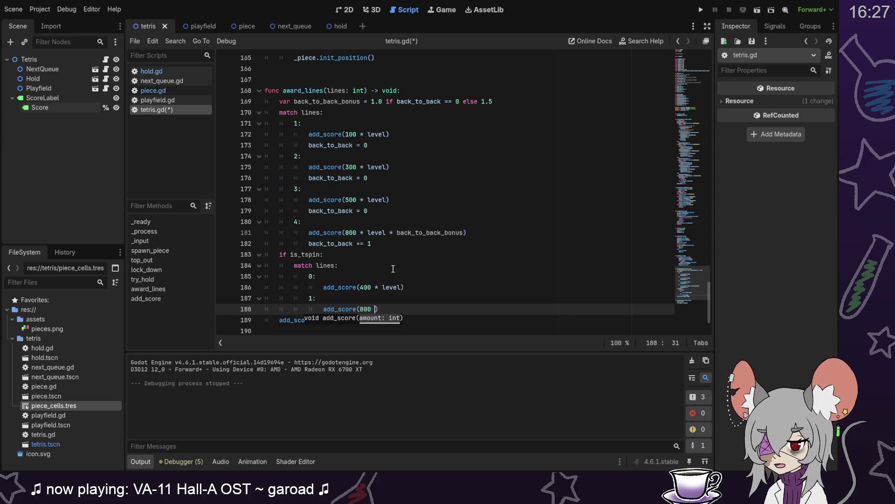
type("* level")
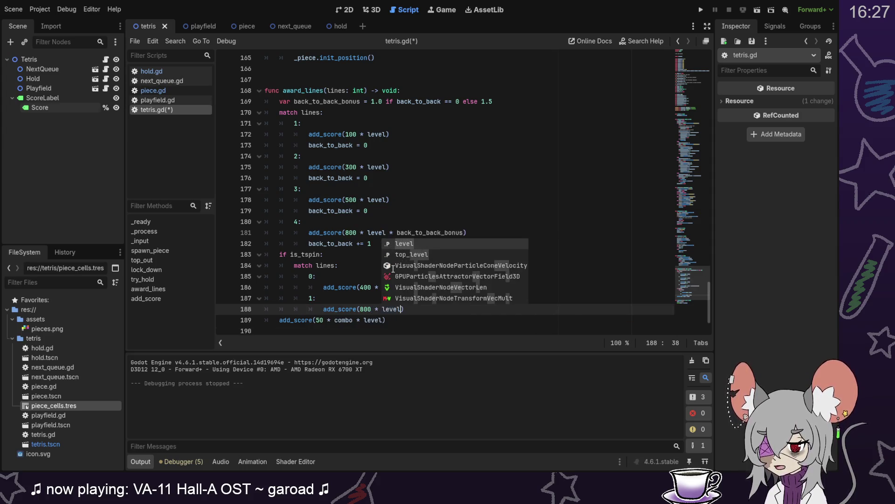
type(" * ")
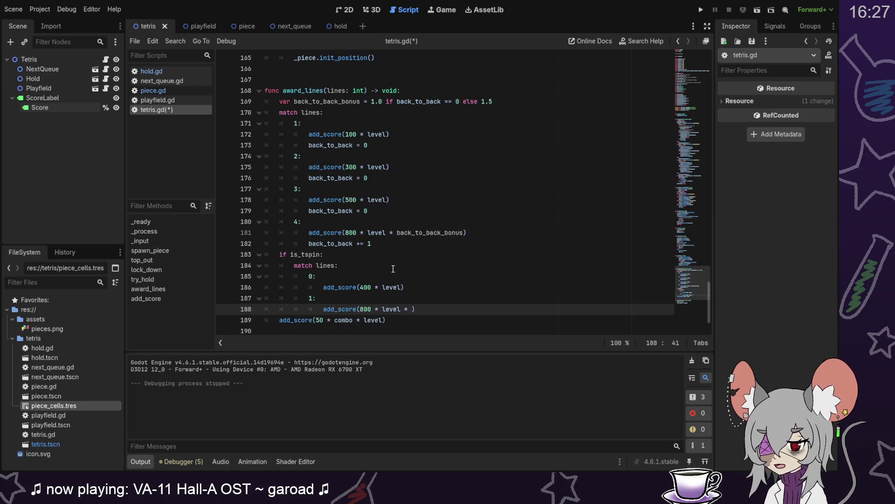
type("ba")
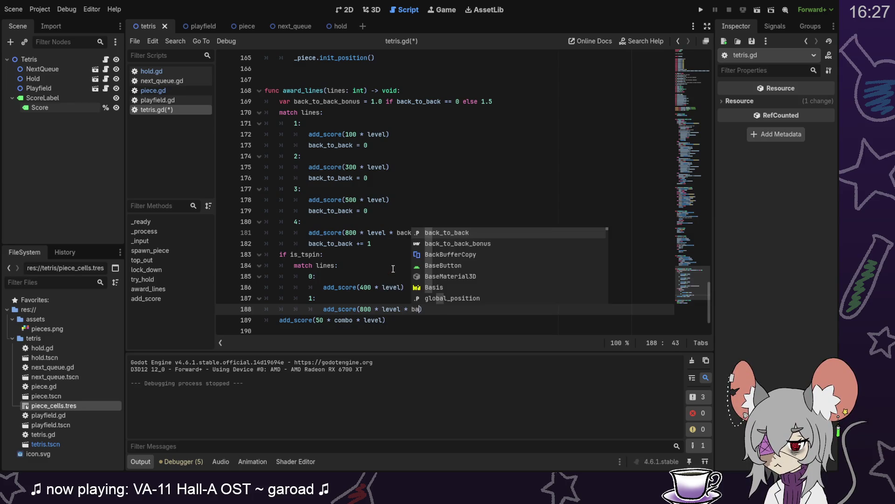
key("Down")
key("Return")
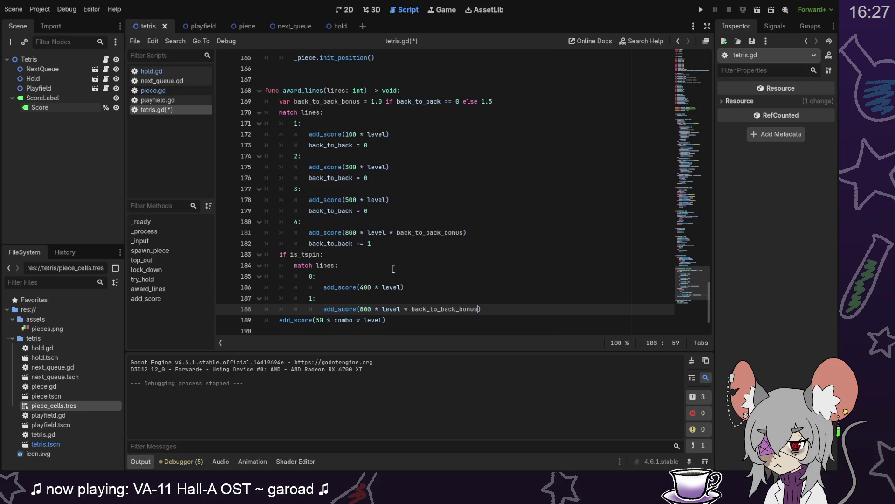
key("End")
Add case 2 scoring add_score(1200 * level * back_to_back_bonus)
key("Return")
type("2:")
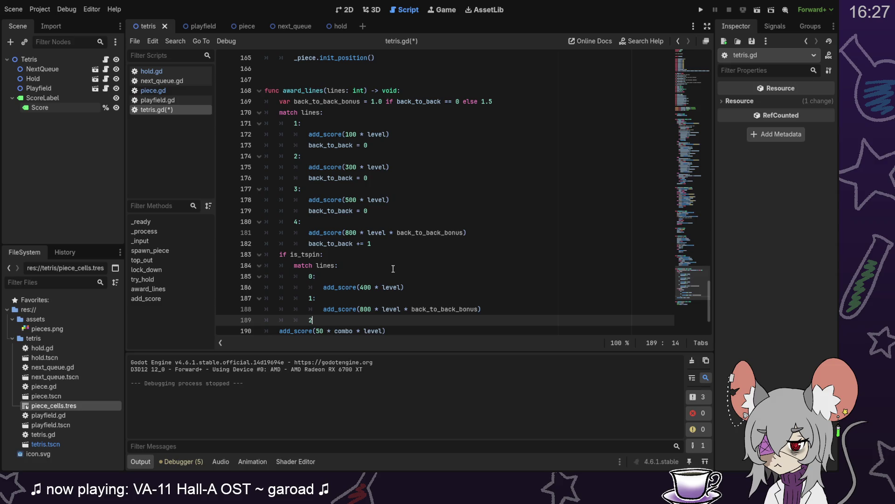
key("Return")
type("add")
key("Return")
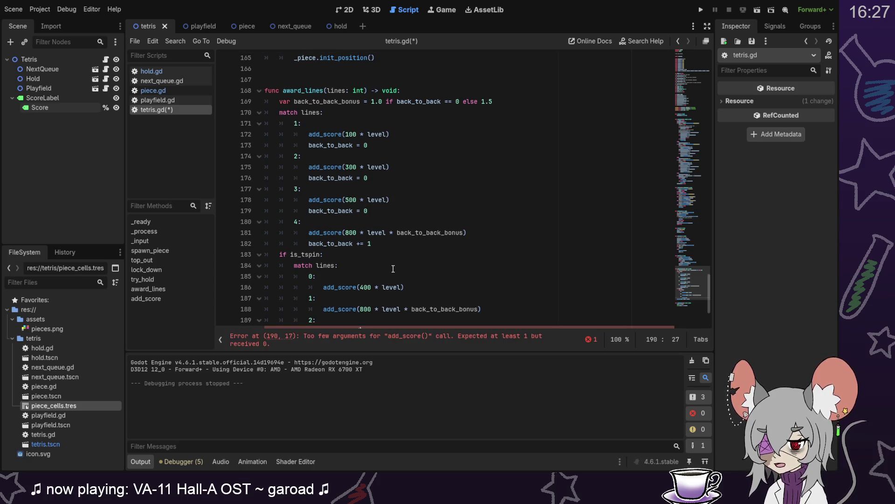
type("1200 * lve")
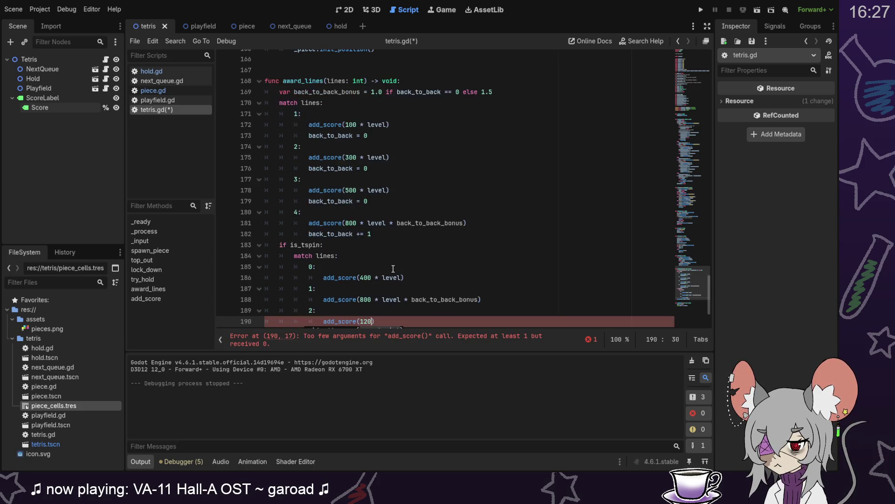
key("BackSpace")
key("BackSpace")
type("evel * ")
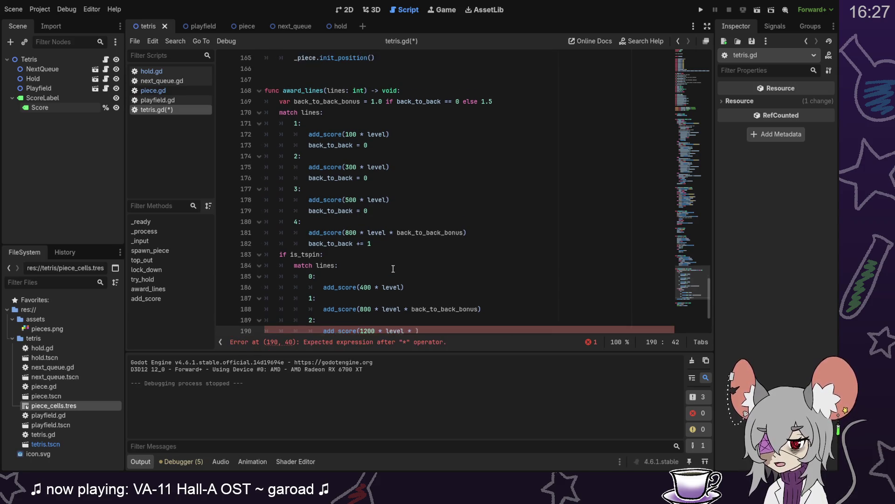
type("ba")
key("Return")
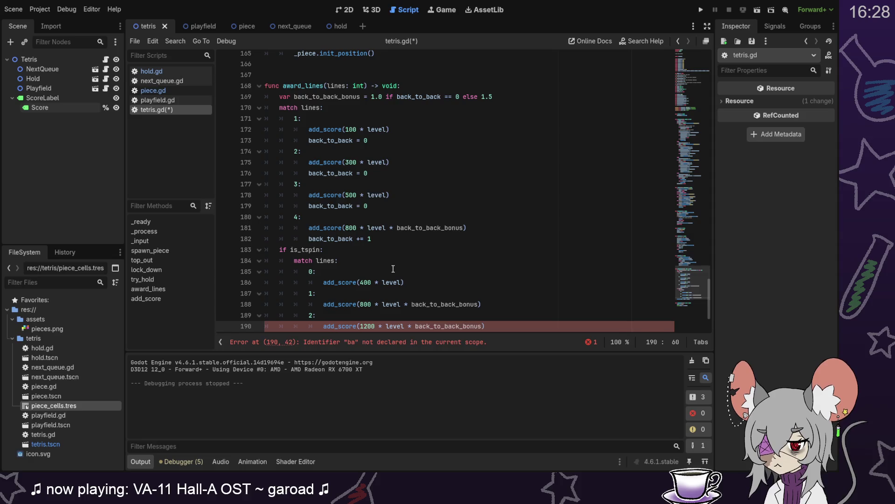
Add case 3 scoring add_score(1600 * level * back_to_back_bonus) and save tetris.gd
key("Return")
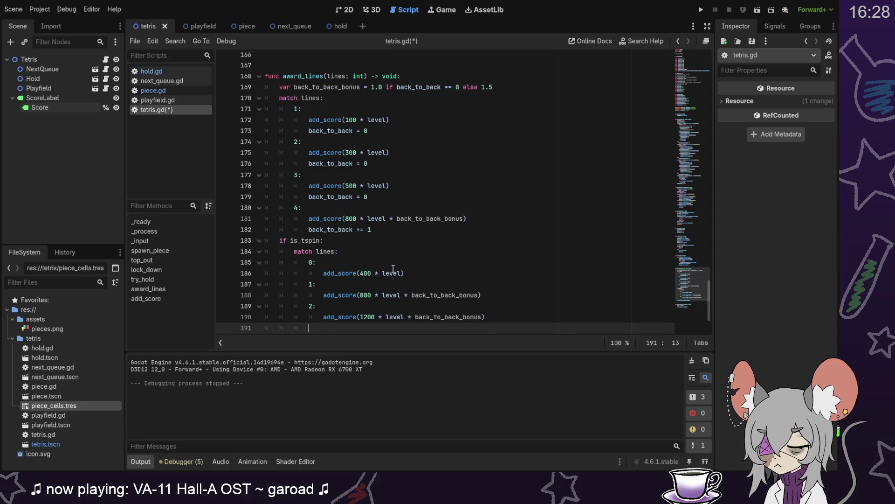
type("3:")
key("Return")
type("add")
key("Return")
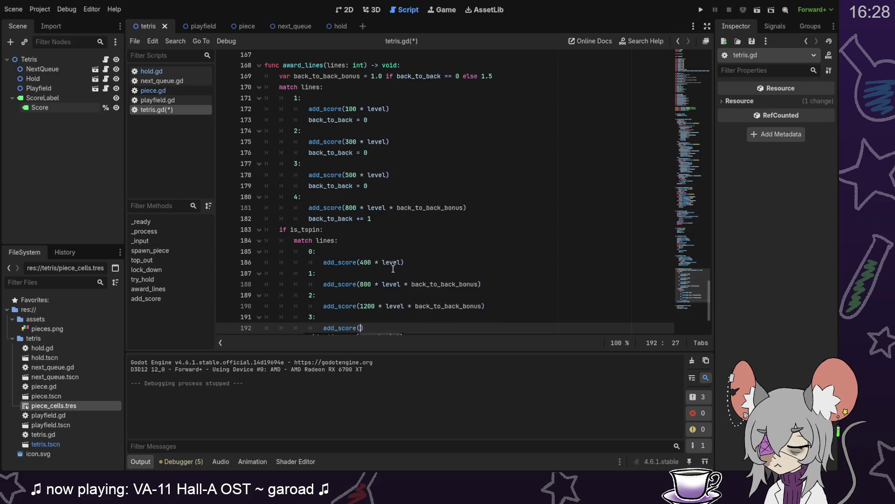
type("1600 *")
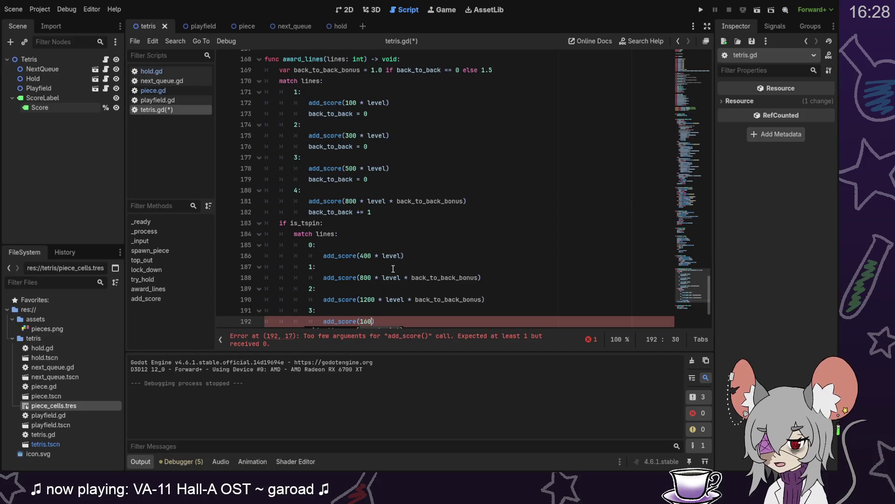
type(" level ")
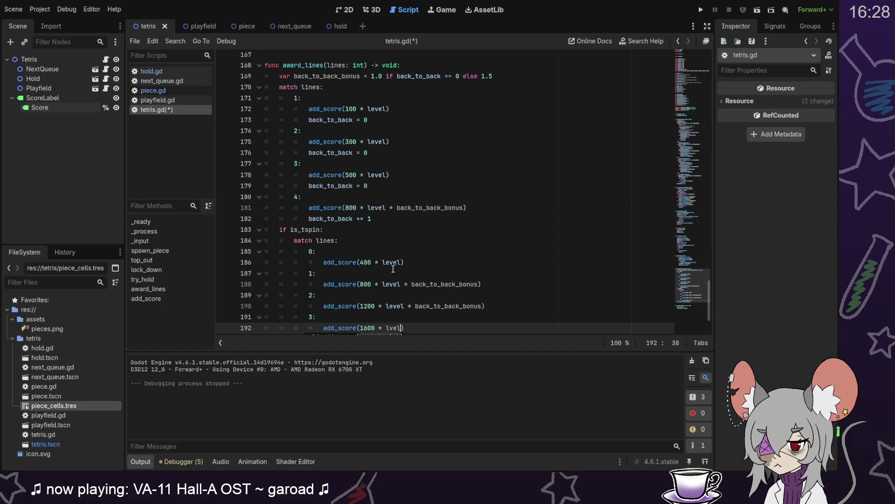
type("* back")
key("Return")
type("_bonus")
key("Down")
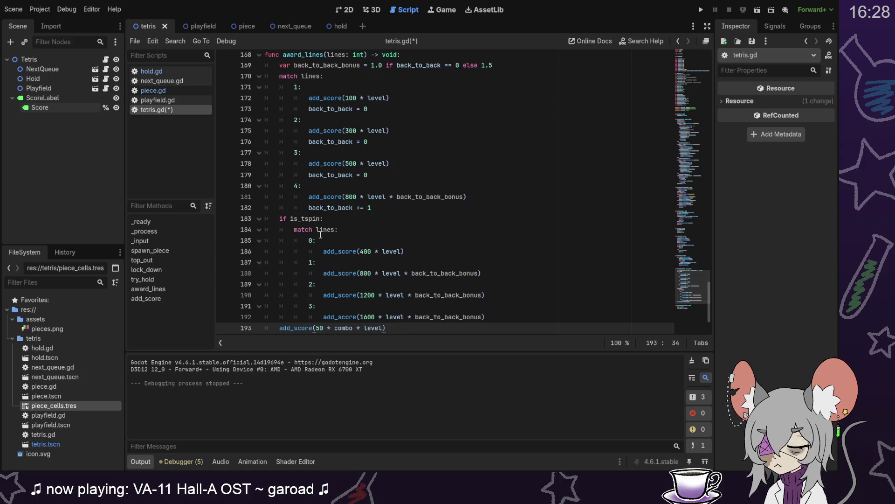
mouse_move(437, 295)
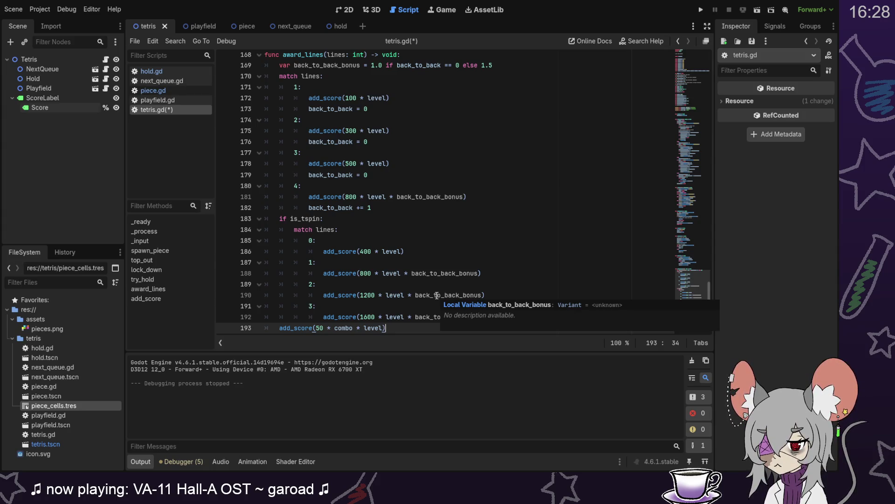
left_click(478, 263)
key("ctrl+s")
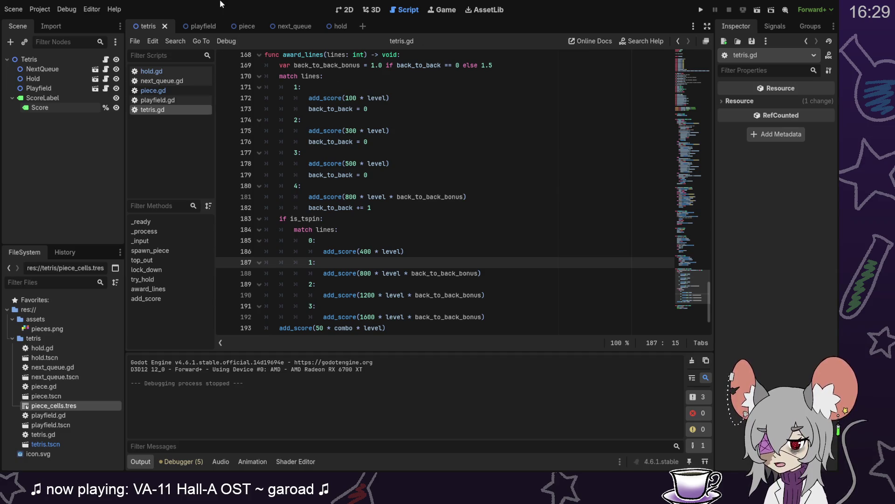
In the playfield scene's 2D view, paint a dark-blue T shape of tiles
left_click(201, 26)
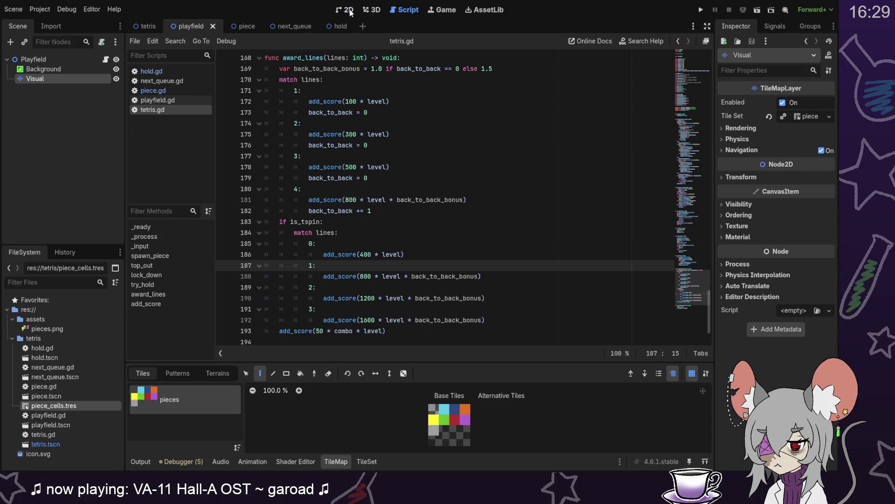
left_click(350, 10)
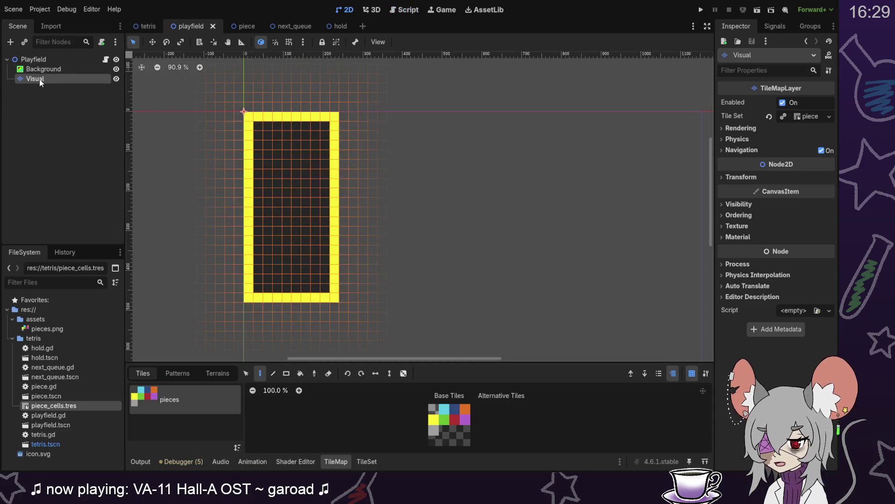
left_click(454, 409)
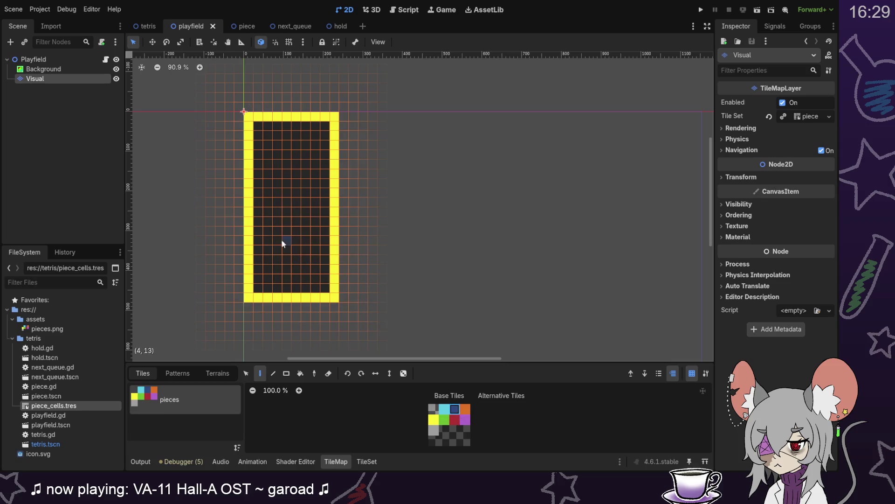
left_click_drag(284, 239, 301, 239)
left_click(299, 232)
left_click(305, 250)
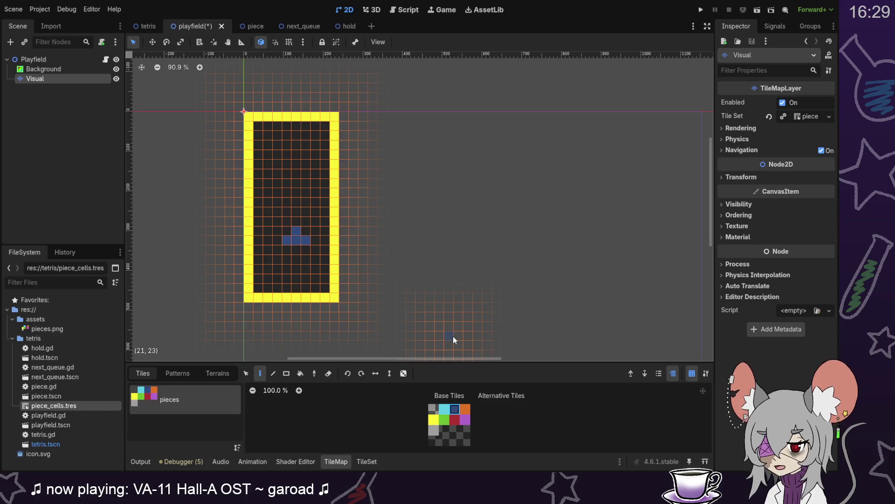
Paint red corner tiles and a green tile around the T, then return to piece.gd
left_click(455, 420)
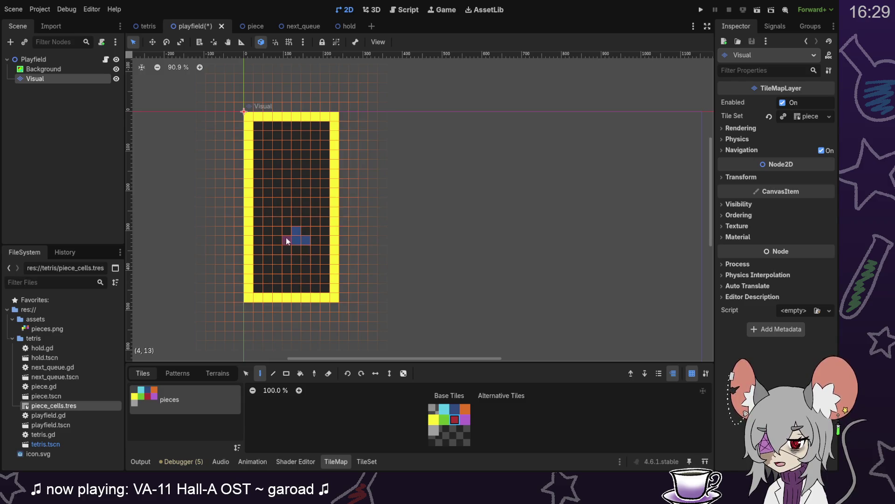
left_click(286, 232)
left_click(307, 250)
left_click(444, 419)
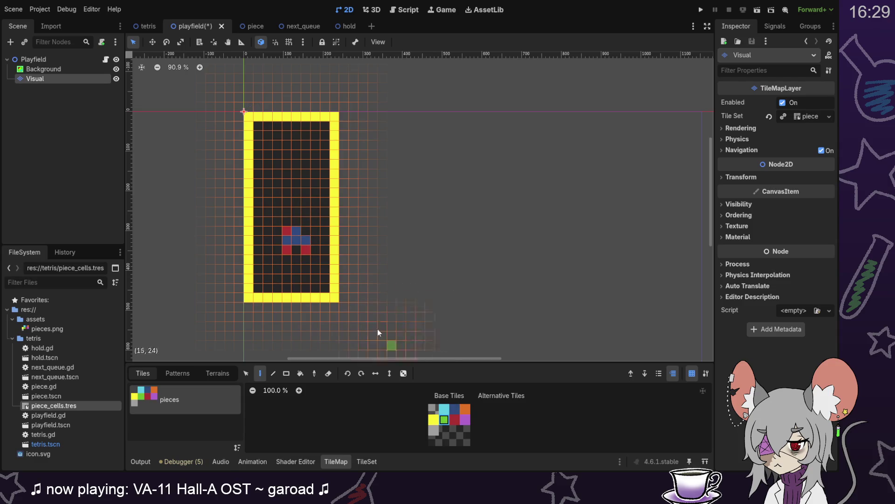
left_click(306, 230)
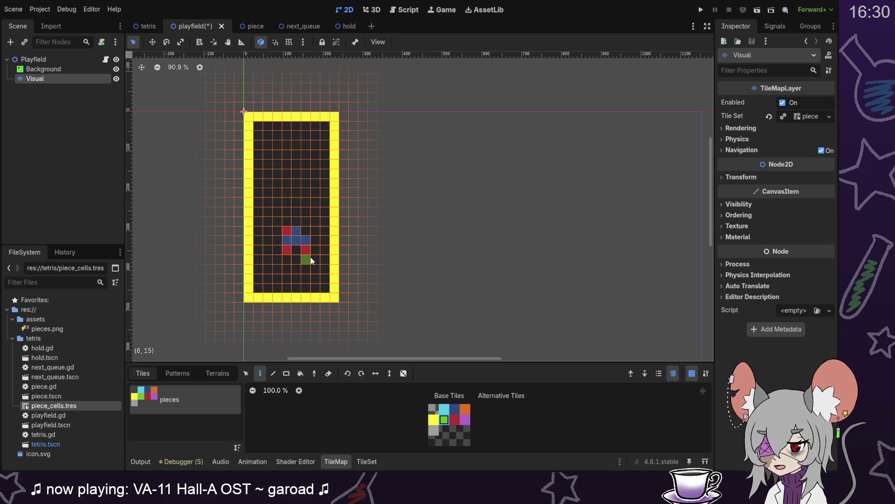
left_click(456, 422)
left_click(304, 234)
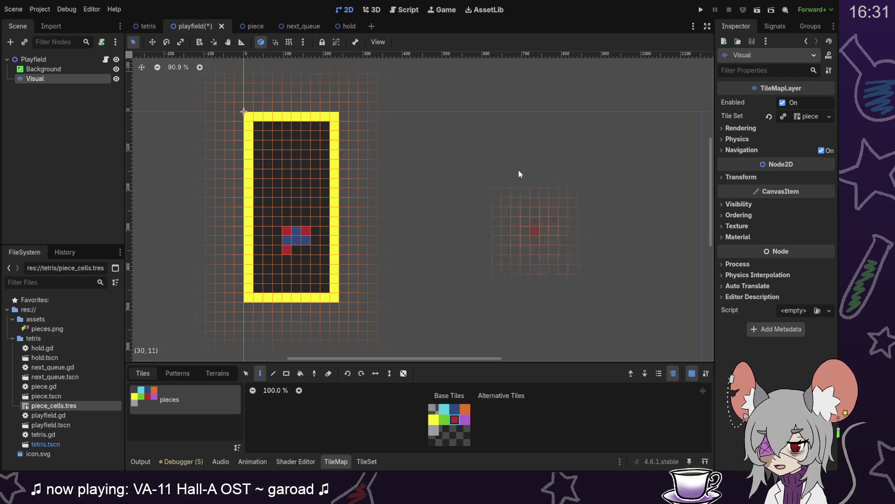
left_click(404, 10)
left_click(153, 90)
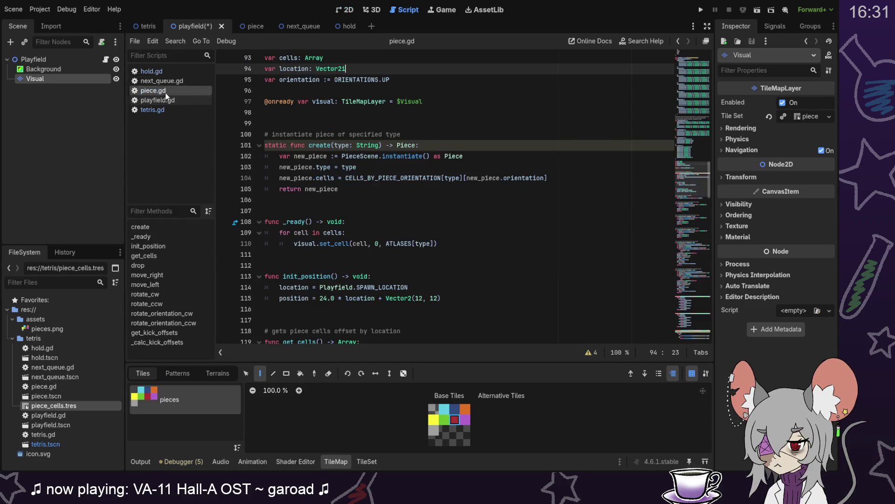
Scroll to piece.gd's kick offset tables, save the playfield scene, and switch to tetris.gd
scroll(696, 178, "up", 2)
left_click_drag(696, 179, 695, 142)
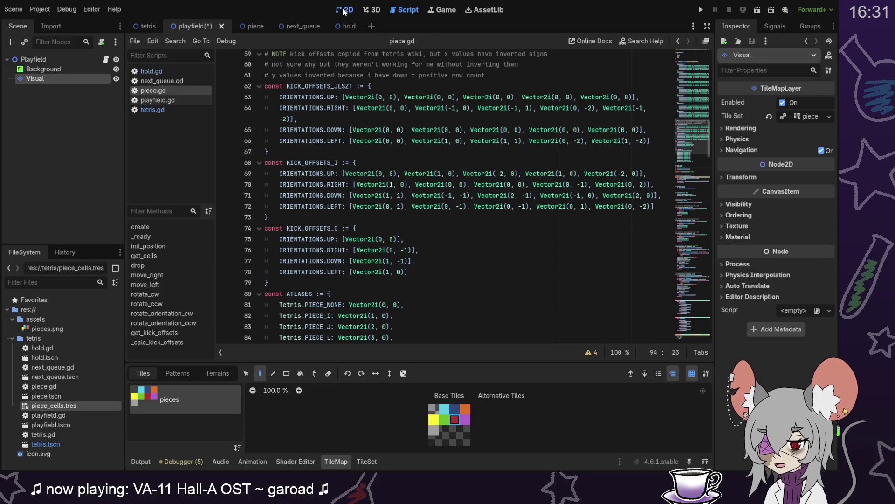
left_click(344, 11)
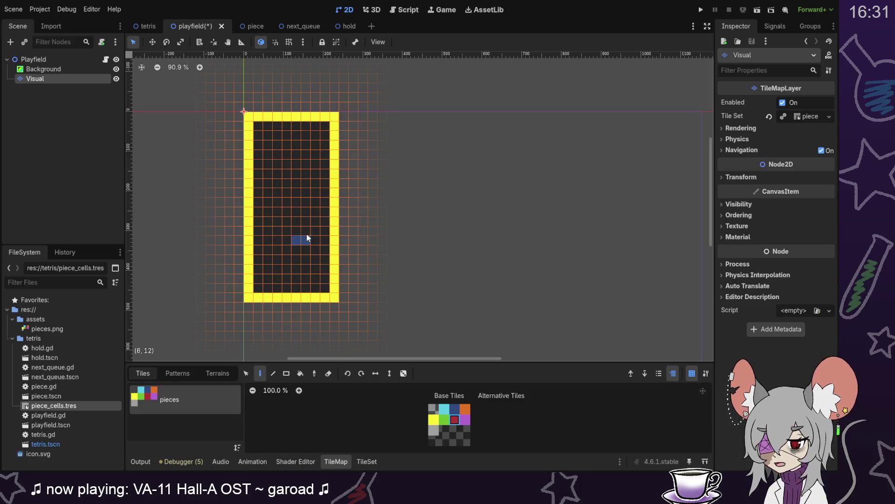
left_click(405, 13)
key("ctrl+s")
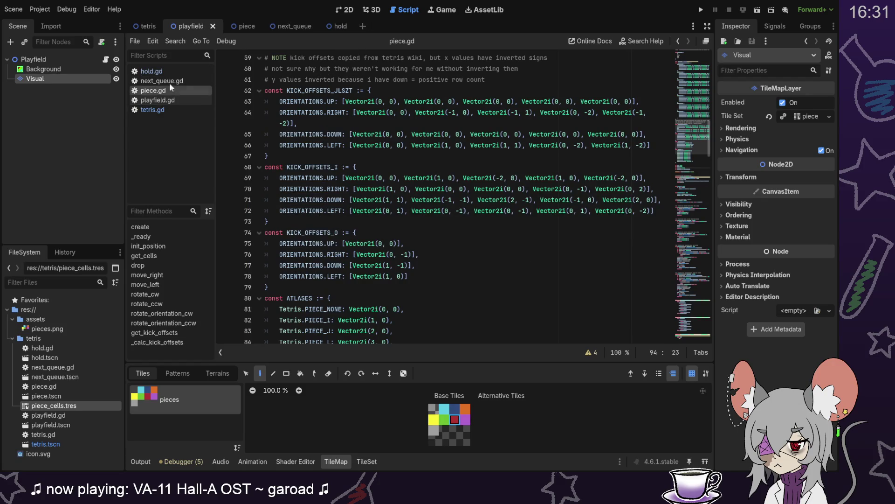
left_click(169, 111)
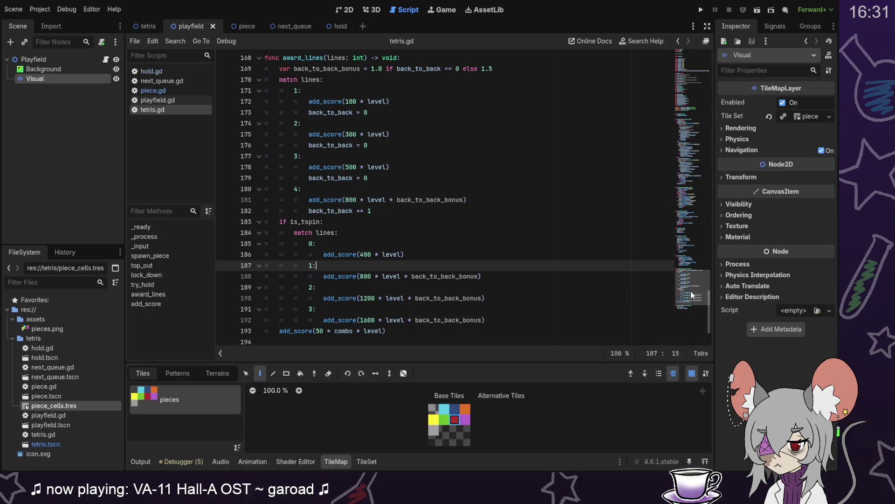
Scroll through tetris.gd to review award_lines' T-spin match block and combo bonus line
left_click_drag(693, 294, 692, 173)
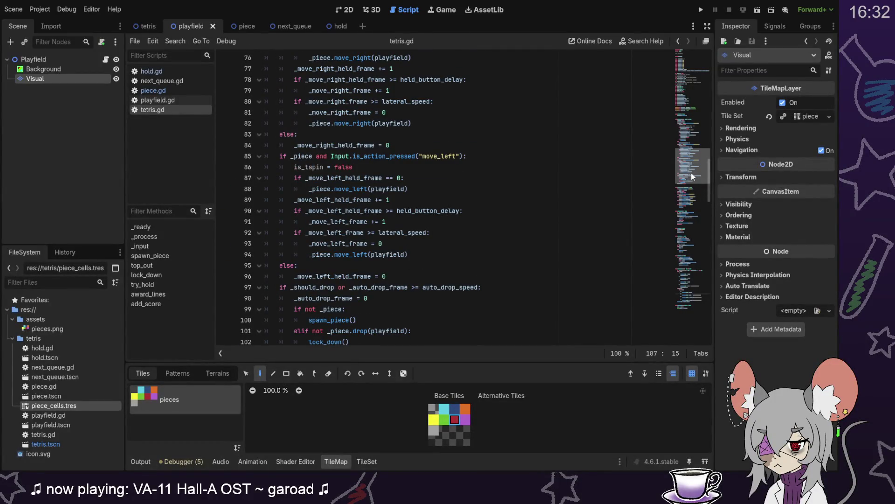
mouse_move(692, 173)
left_mouse_down()
mouse_move(701, 192)
mouse_move(701, 245)
left_mouse_up()
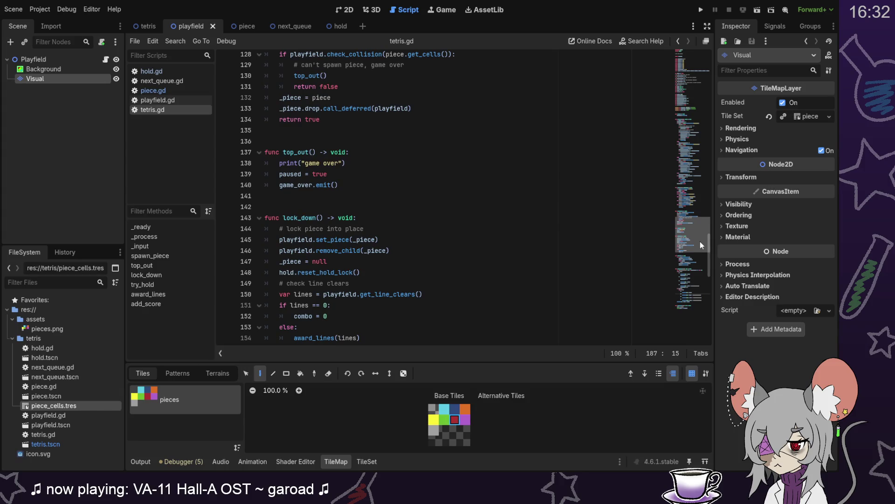
mouse_move(701, 242)
left_mouse_down()
mouse_move(698, 197)
mouse_move(696, 293)
left_mouse_up()
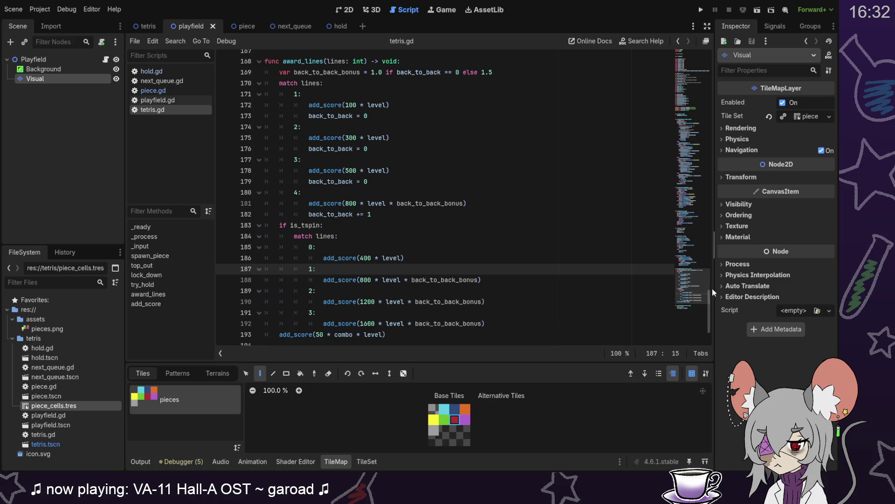
mouse_move(701, 291)
left_mouse_down()
mouse_move(689, 209)
mouse_move(693, 275)
left_mouse_up()
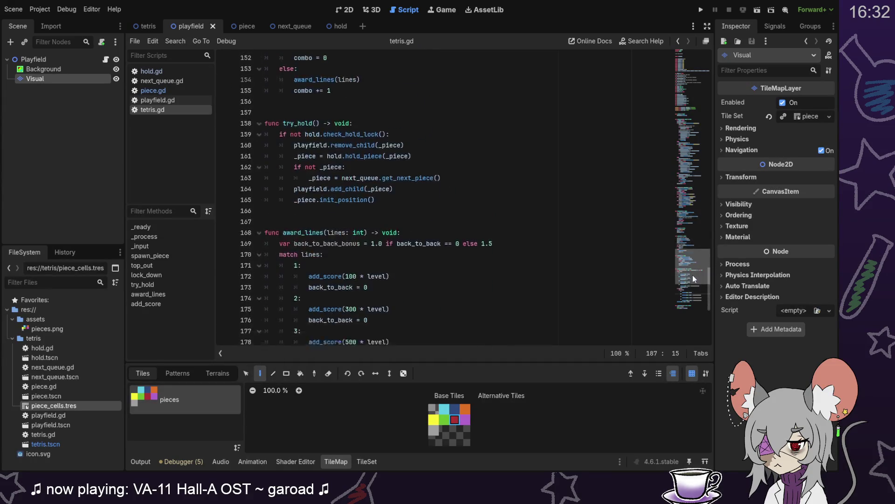
scroll(291, 198, "down", 6)
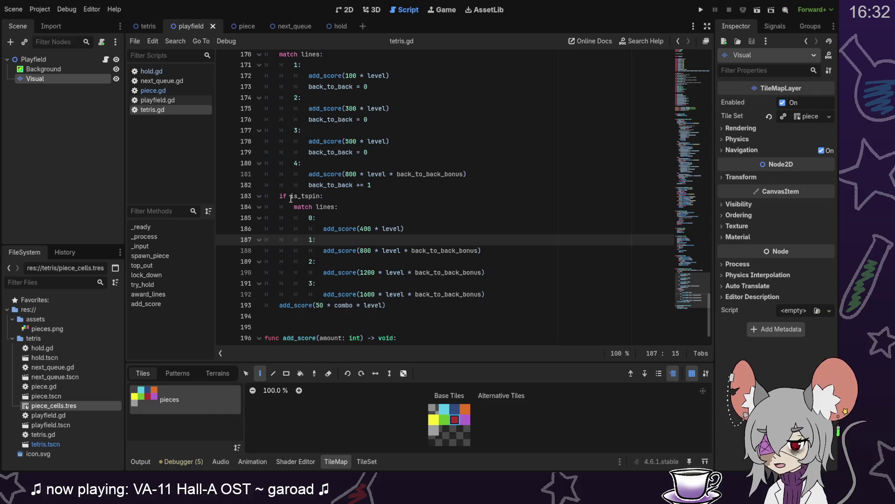
left_click(291, 198)
scroll(289, 198, "up", 1)
left_click_drag(282, 196, 369, 308)
left_click(369, 309)
scroll(375, 271, "up", 5)
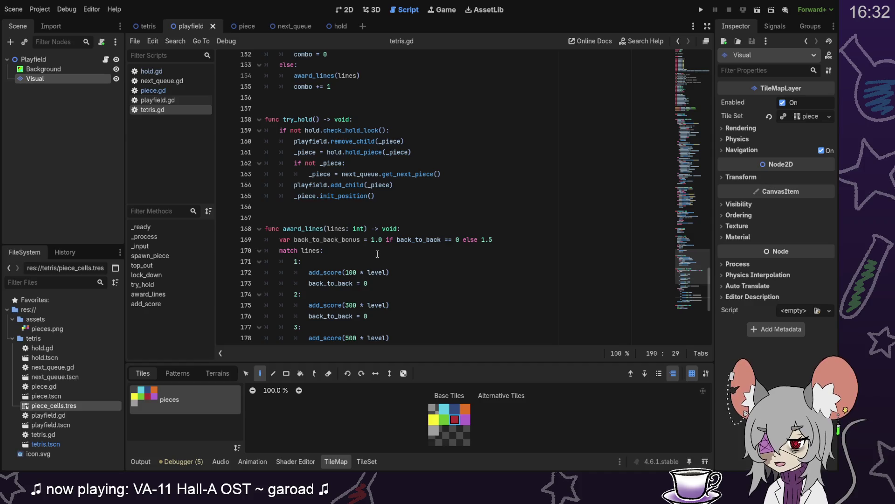
scroll(387, 261, "up", 2)
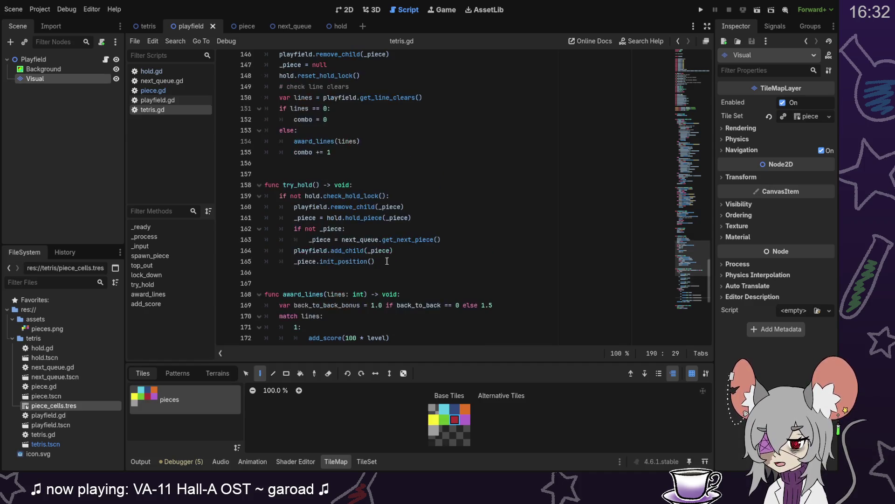
scroll(386, 261, "up", 4)
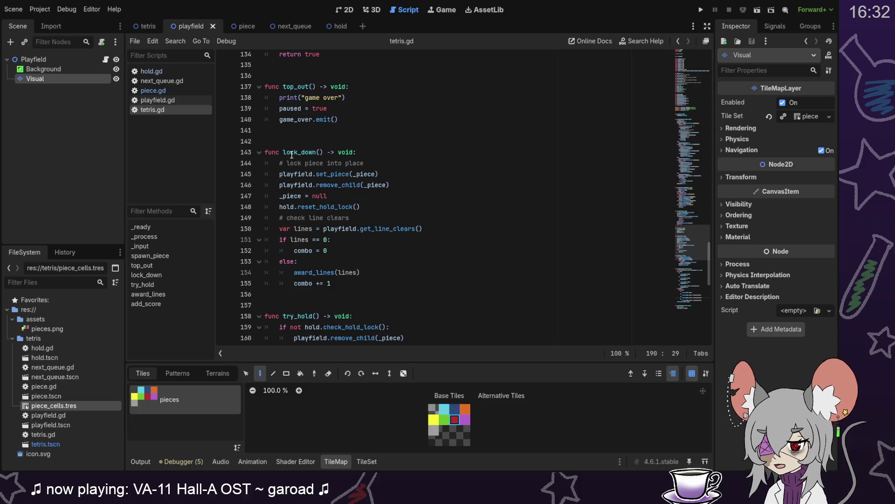
left_click_drag(306, 152, 309, 217)
left_click(464, 202, "shift")
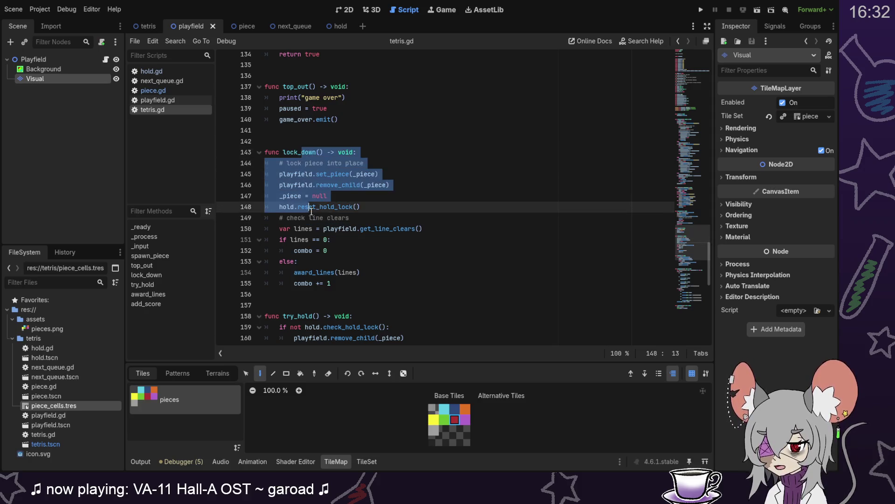
left_click(461, 204)
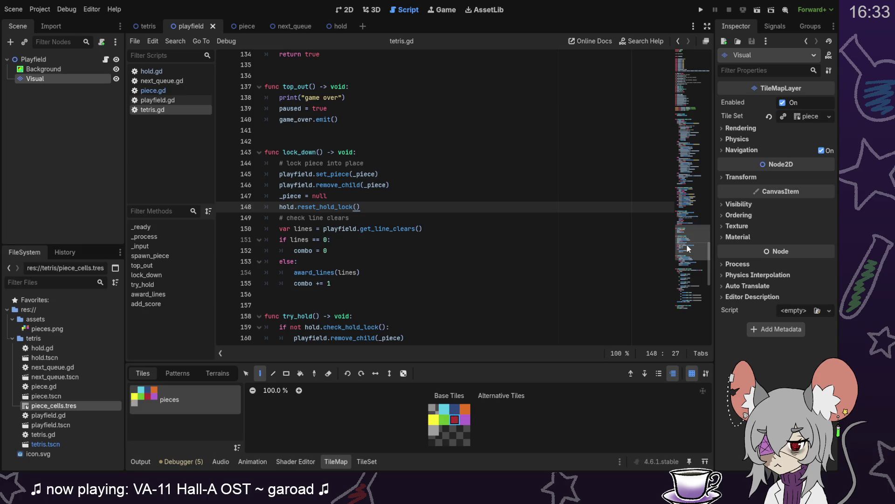
left_click_drag(687, 245, 683, 154)
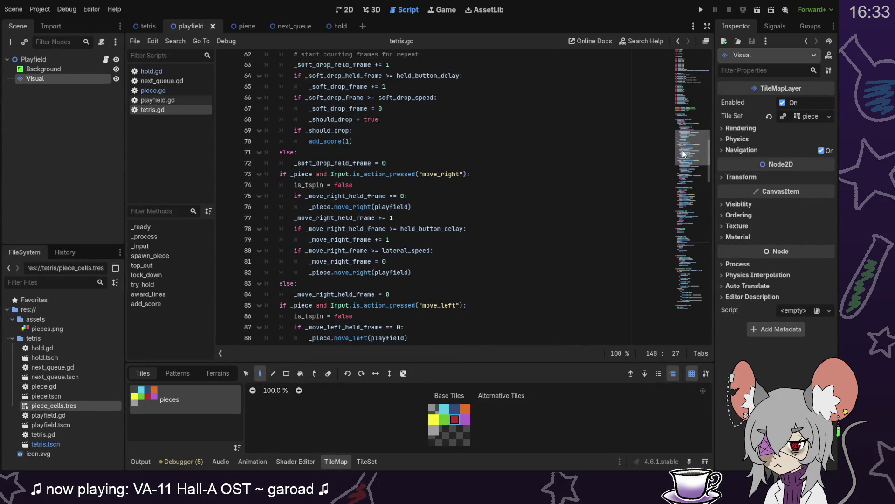
left_click_drag(683, 154, 681, 107)
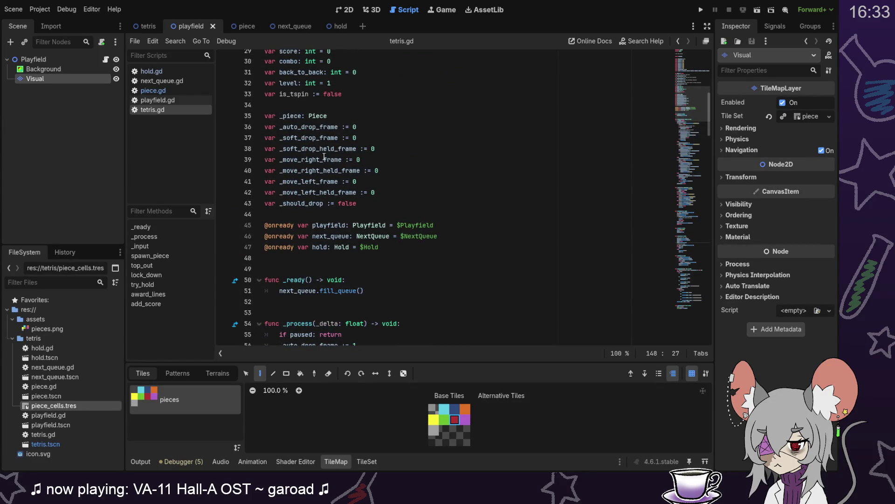
Rename the is_tspin declaration to is_spin and update its uses on lines 58, 74 and 86
left_click(295, 95)
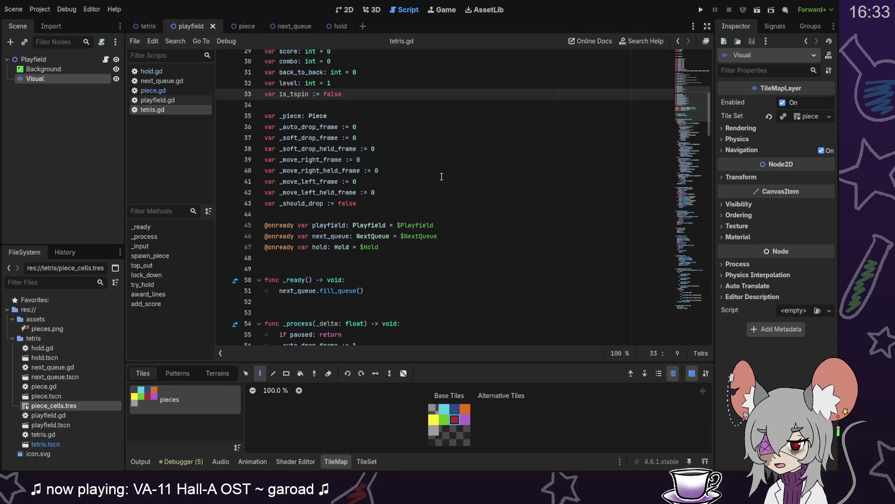
key("BackSpace")
key("ctrl+d")
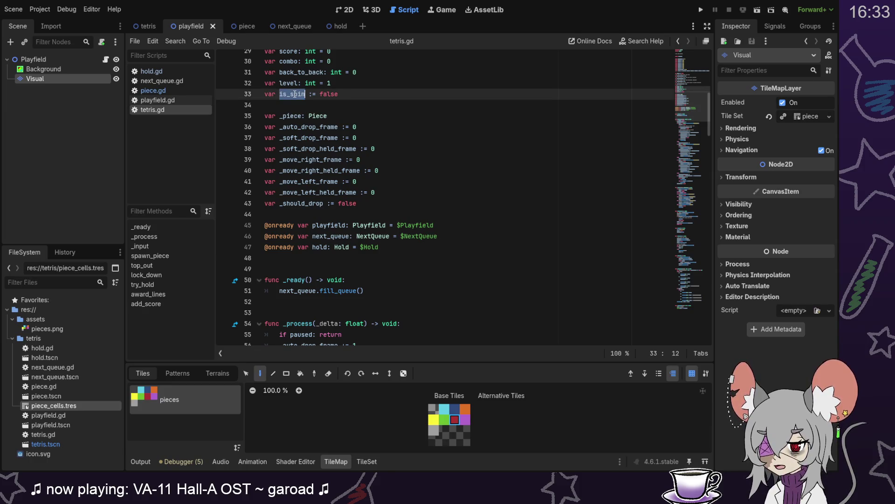
scroll(335, 175, "down", 6)
double_click(319, 177)
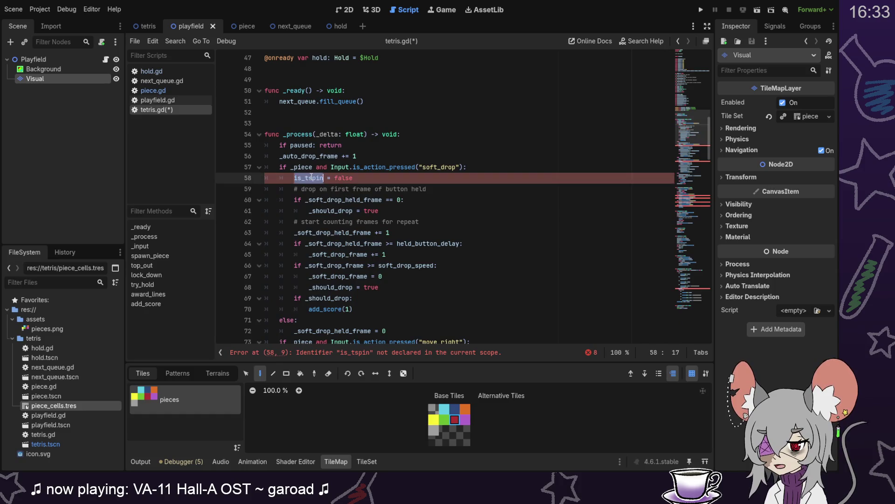
type("is_spin")
scroll(311, 201, "down", 3)
scroll(311, 200, "down", 2)
double_click(310, 188)
type("is_spin")
scroll(308, 227, "down", 2)
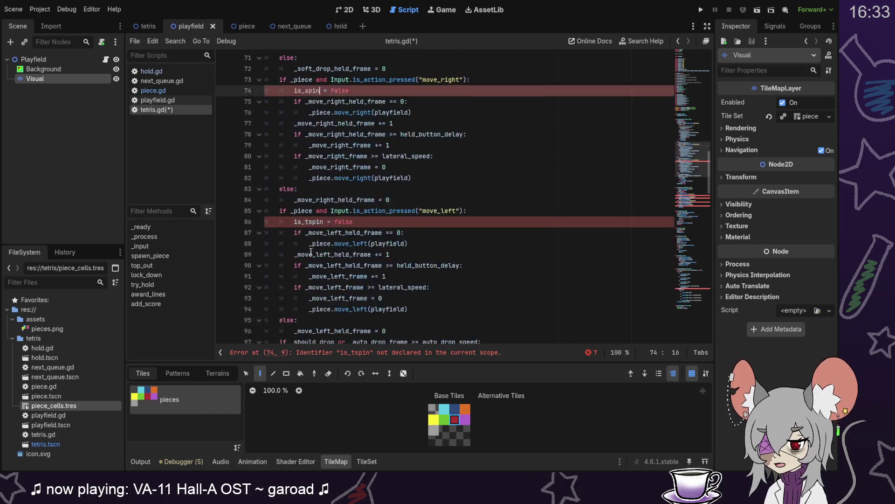
double_click(308, 226)
type("is_spin")
Replace is_tspin with is_spin on lines 112, 114, 117 and 120
scroll(307, 228, "down", 6)
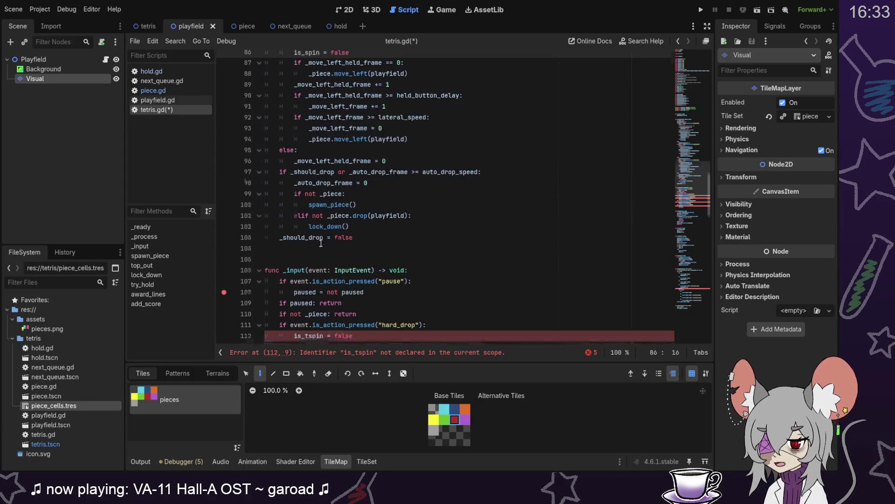
double_click(307, 243)
type("is_spin")
double_click(306, 265)
type("is_spin")
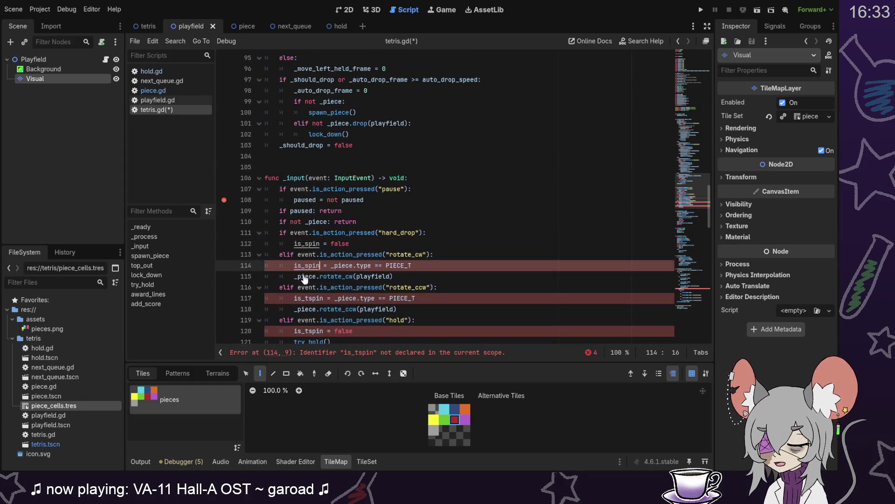
double_click(304, 298)
type("is_spin")
double_click(306, 330)
type("is_spin")
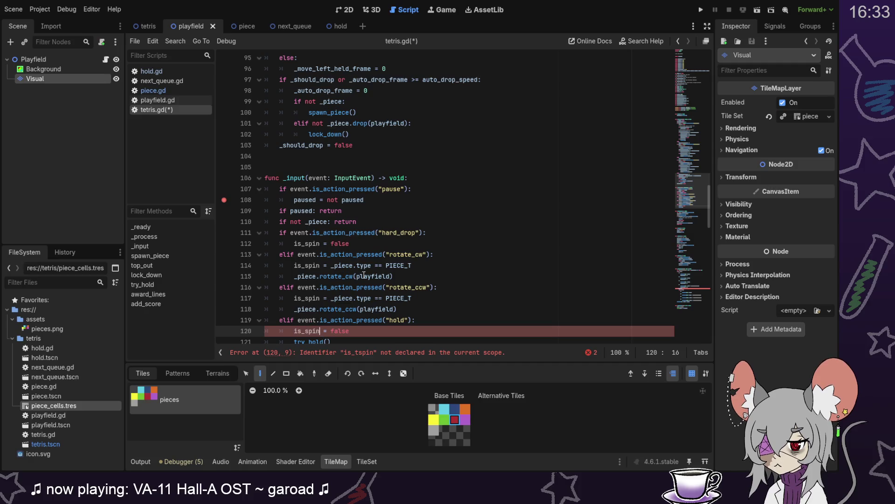
Replace the T-piece type checks on lines 114 and 117 with true
left_click_drag(331, 265, 420, 265)
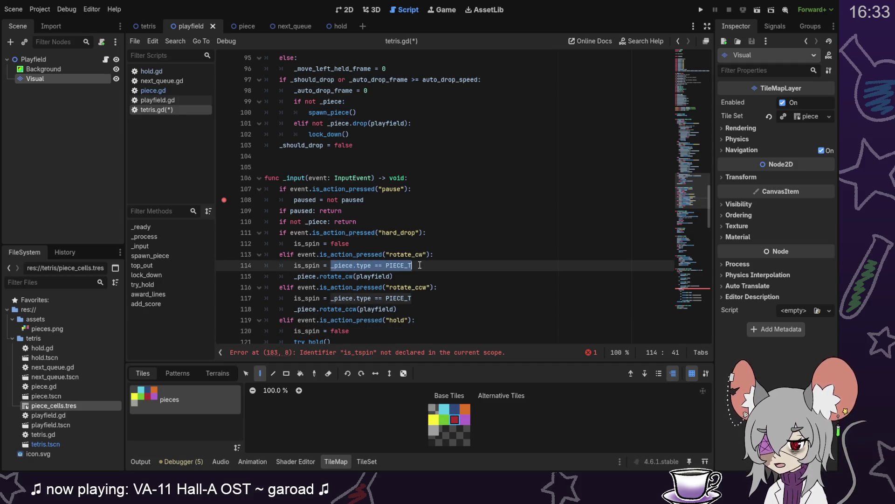
type("true")
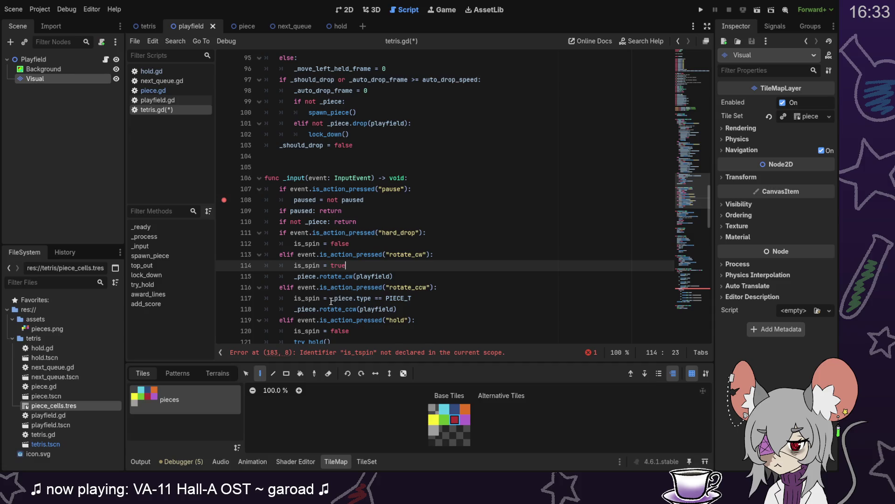
left_click_drag(331, 298, 461, 299)
type("true")
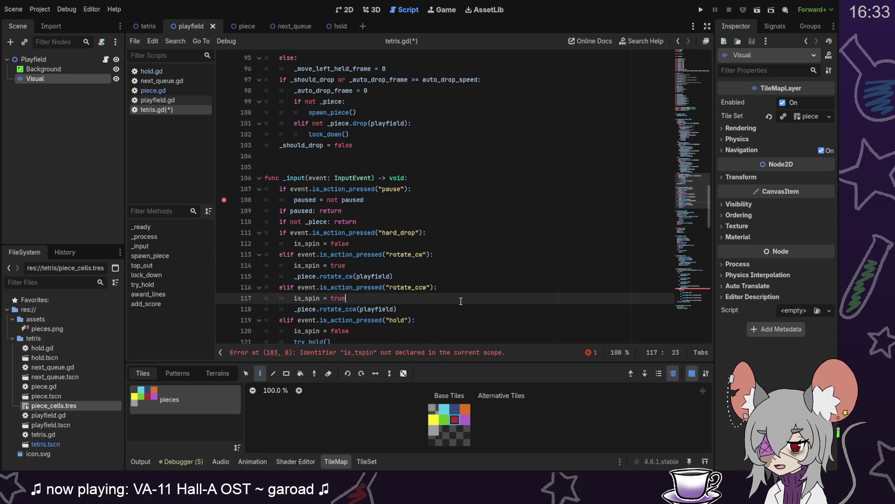
scroll(461, 301, "down", 6)
left_click(377, 354)
key("End")
key("BackSpace")
key("BackSpace")
key("BackSpace")
type("spin:")
scroll(422, 222, "up", 1)
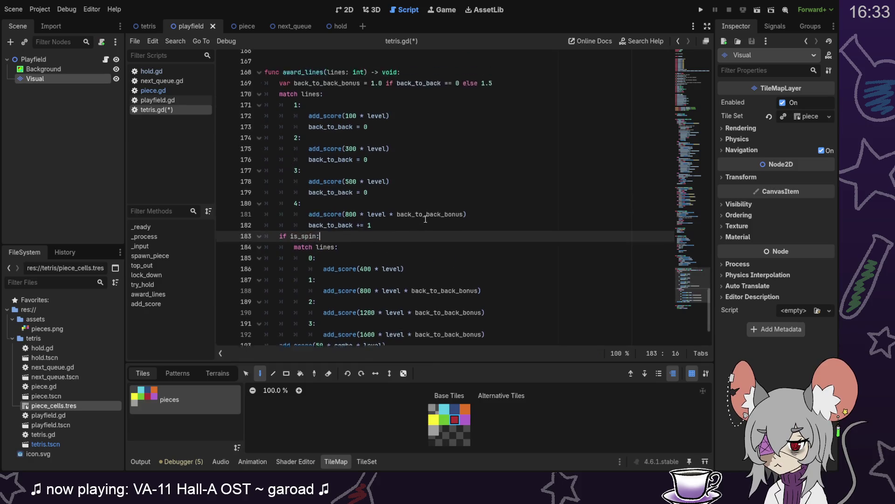
scroll(421, 223, "up", 5)
scroll(419, 226, "down", 5)
scroll(417, 227, "up", 1)
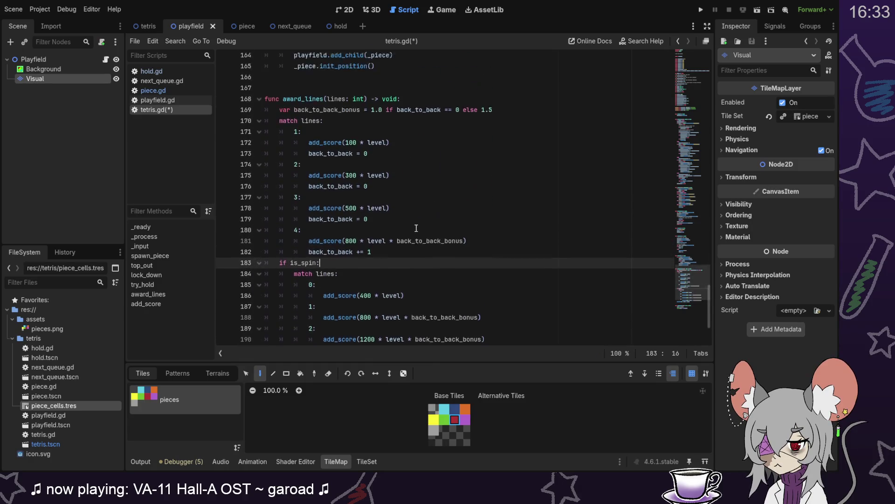
scroll(417, 228, "up", 1)
key("ctrl+z")
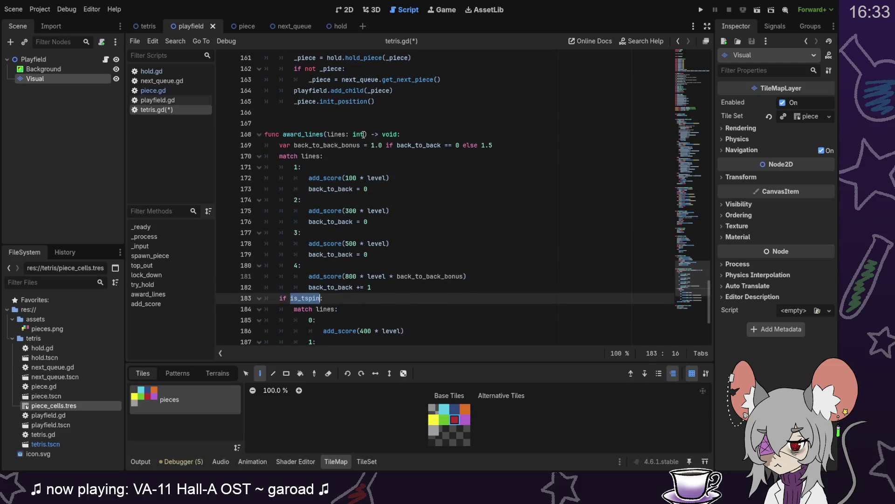
left_click(364, 135)
type(", is_tspin: bool")
left_click(507, 134)
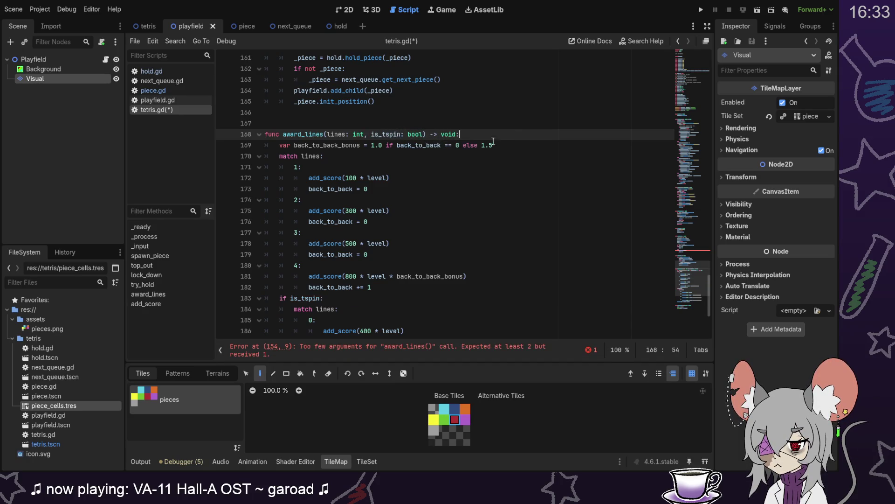
scroll(420, 210, "up", 7)
scroll(330, 251, "up", 2)
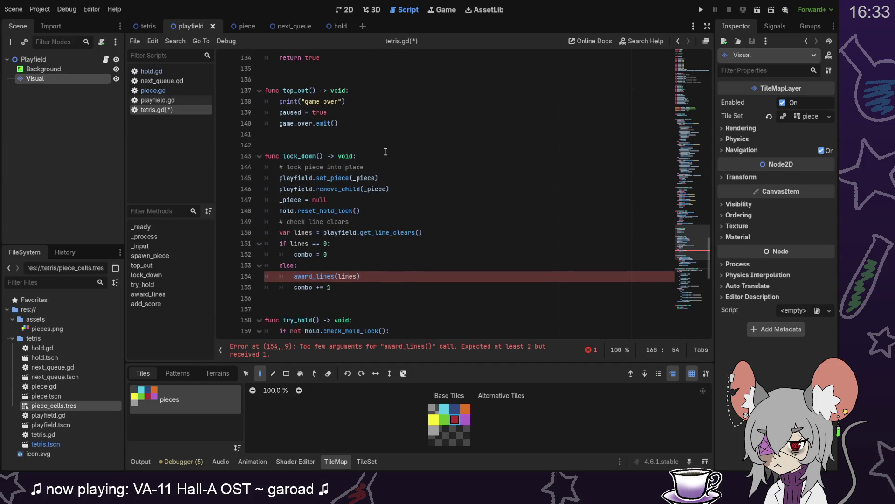
left_click(412, 178)
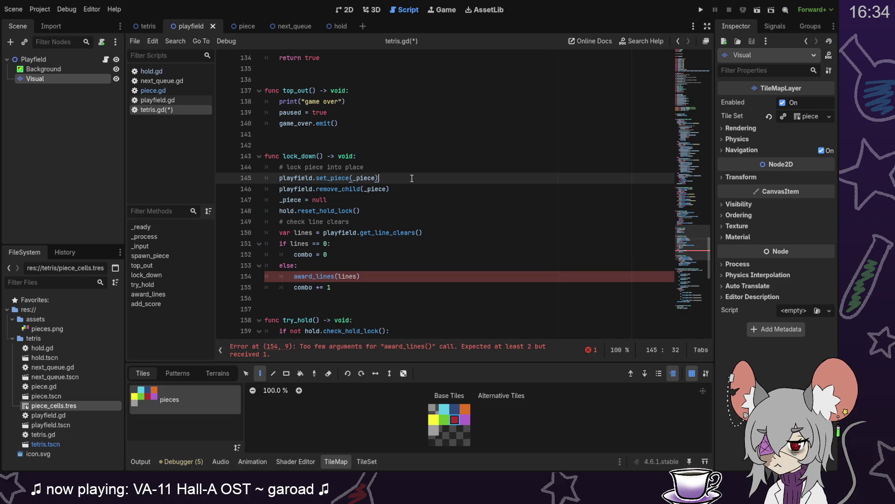
Above the lock piece comment, add 'if is_spin and _piece.type == PIECE_T:'
key("Up")
key("ctrl+shift+Return")
type("if _piece")
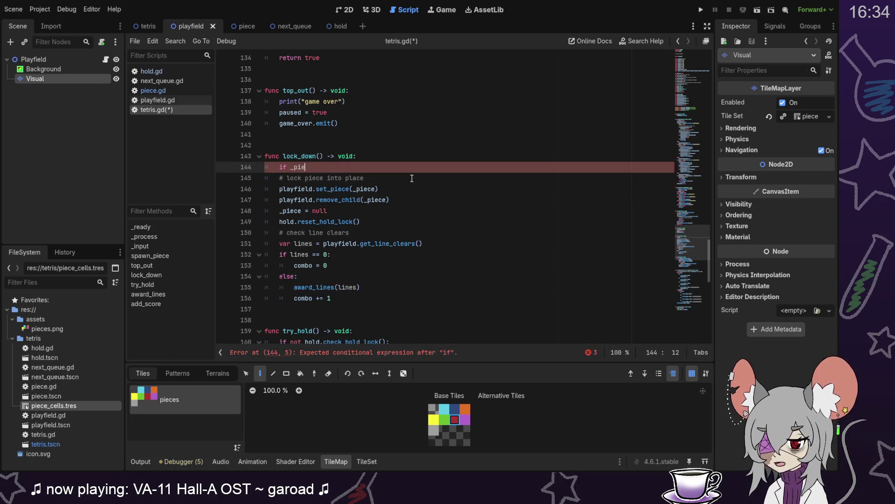
type(".type ==")
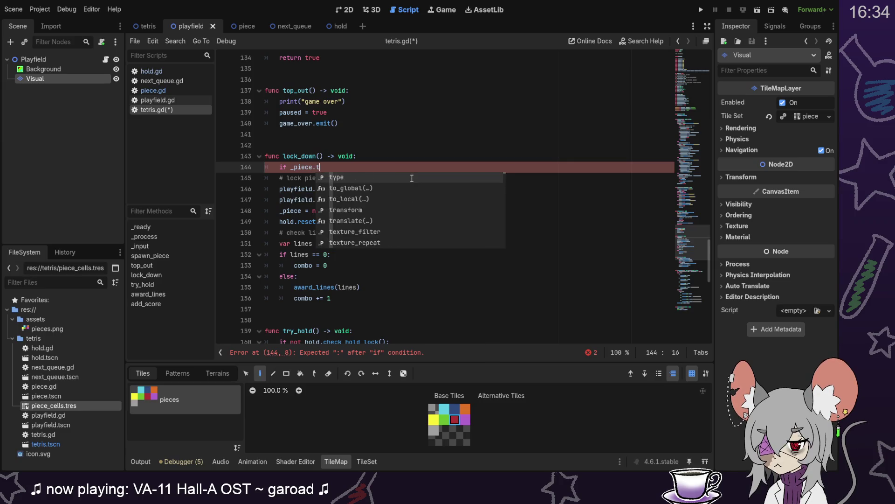
type(" PIECE")
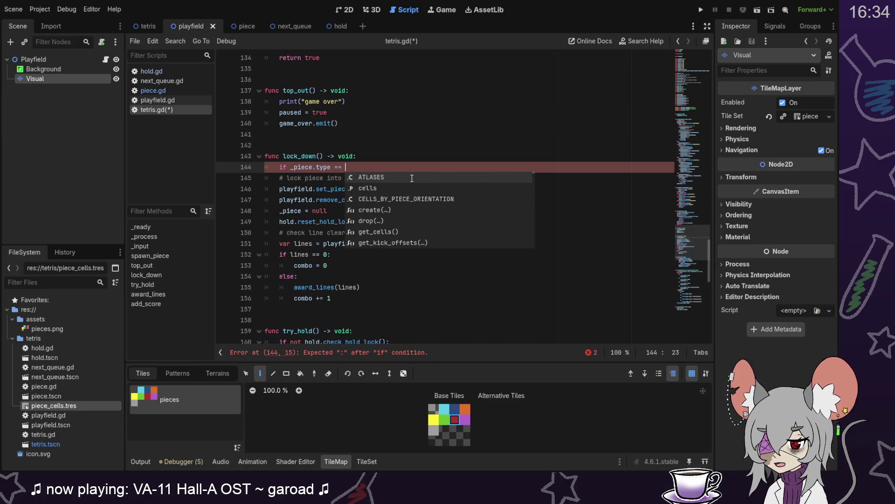
type("_T:")
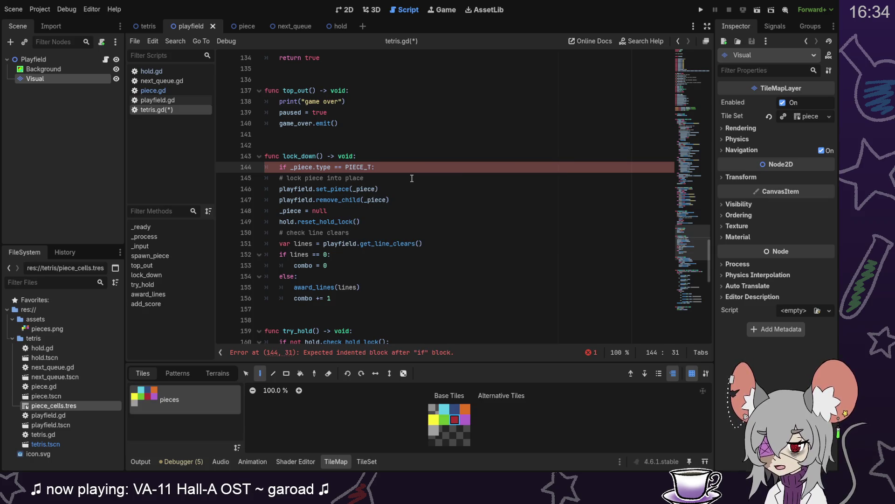
key("BackSpace")
type("and is_sp")
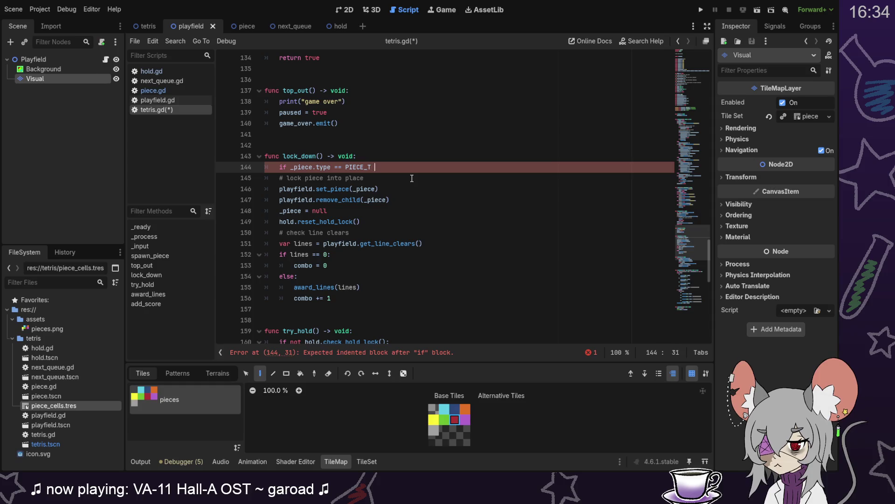
type("in:")
key("BackSpace")
key("BackSpace")
key("BackSpace")
key("Home")
type("is_spin a")
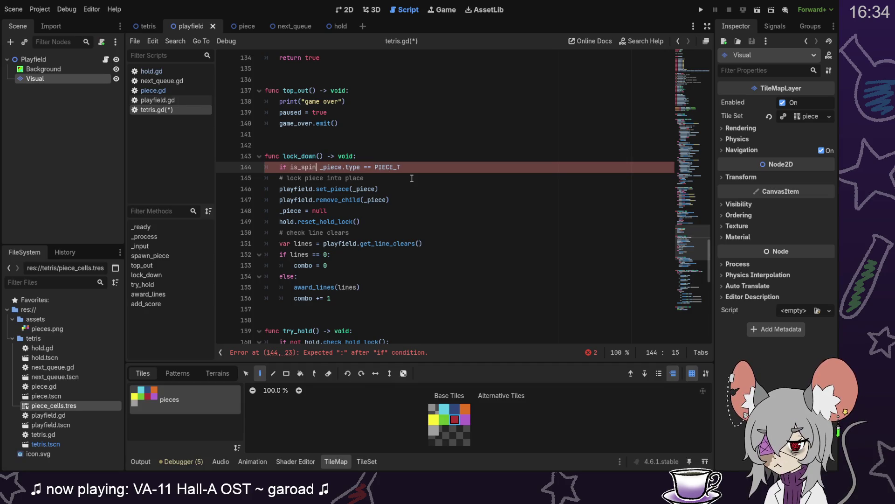
type("nd")
key("End")
type(":")
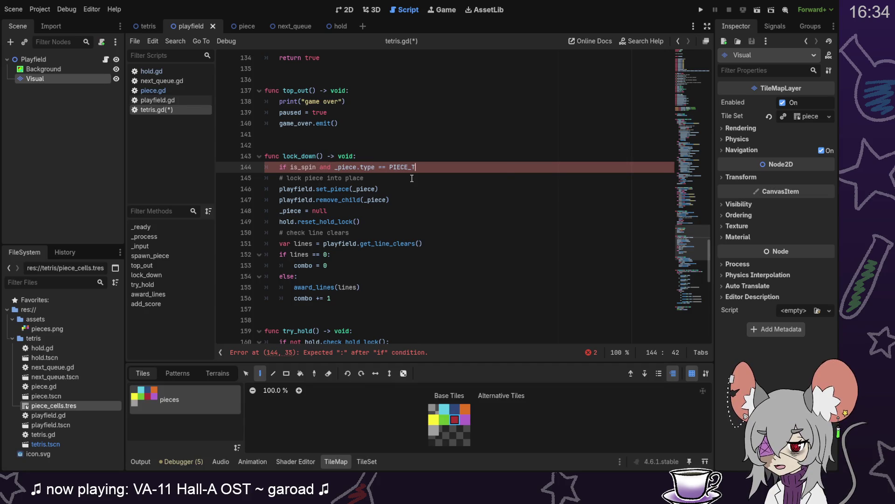
key("Return")
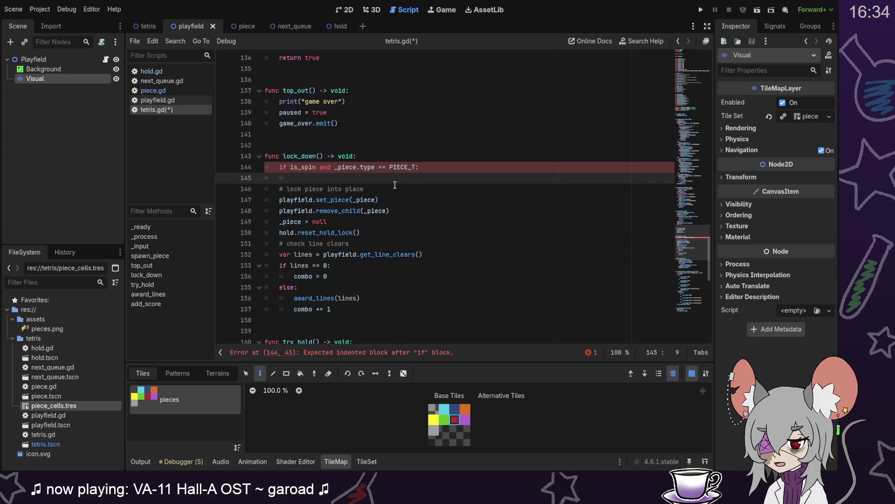
Put 'playfield.check_tspin(_piece)' inside the if block and save tetris.gd
scroll(408, 194, "down", 3)
scroll(404, 209, "up", 2)
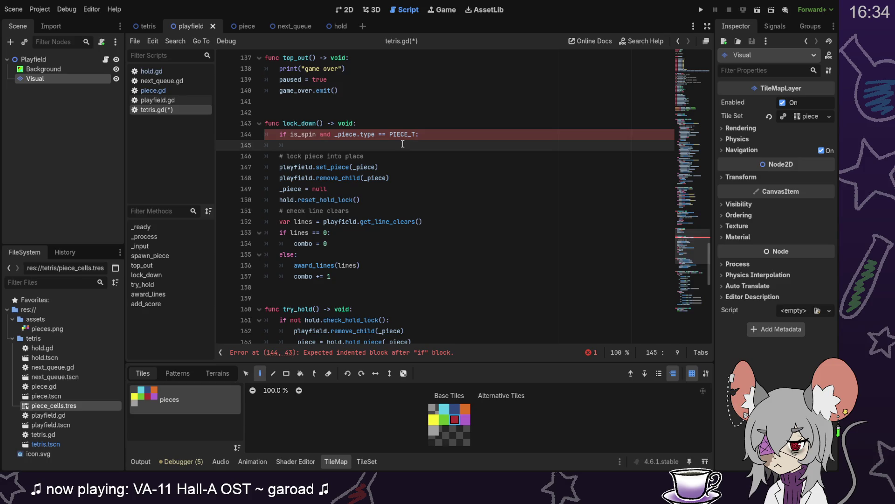
mouse_move(692, 238)
left_mouse_down()
mouse_move(696, 189)
mouse_move(695, 247)
left_mouse_up()
scroll(696, 245, "up", 1)
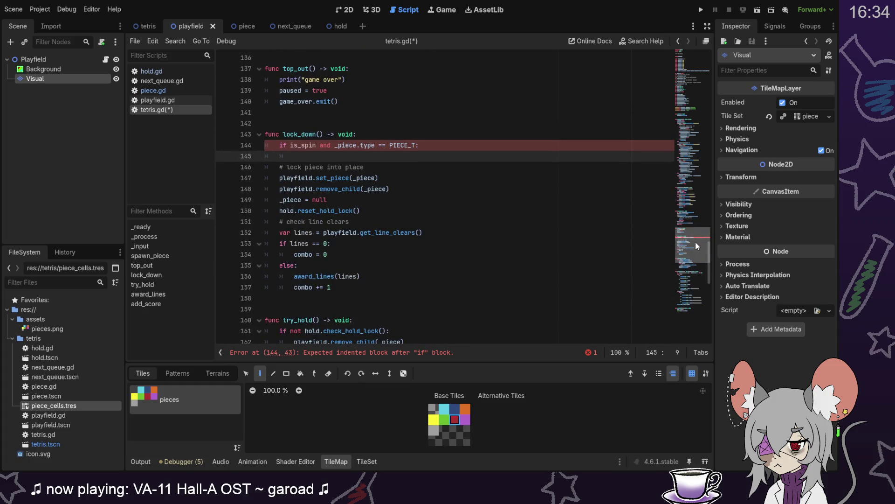
key("ctrl+s")
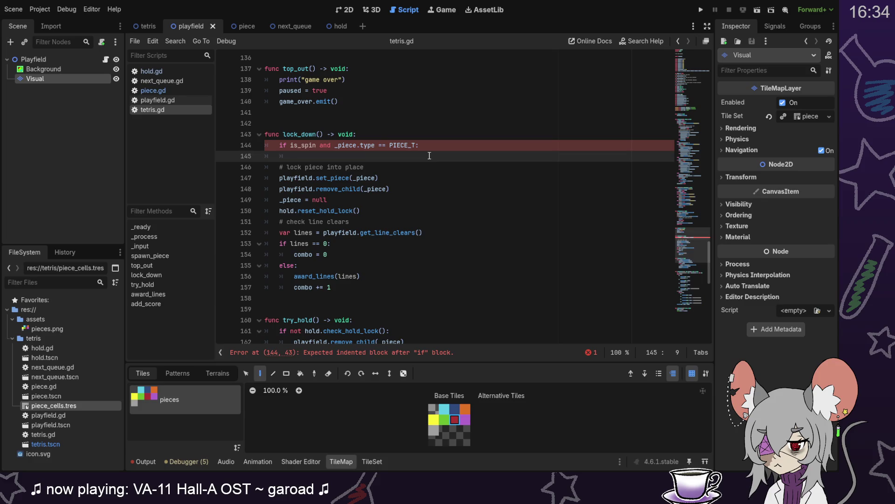
type("playfield.che")
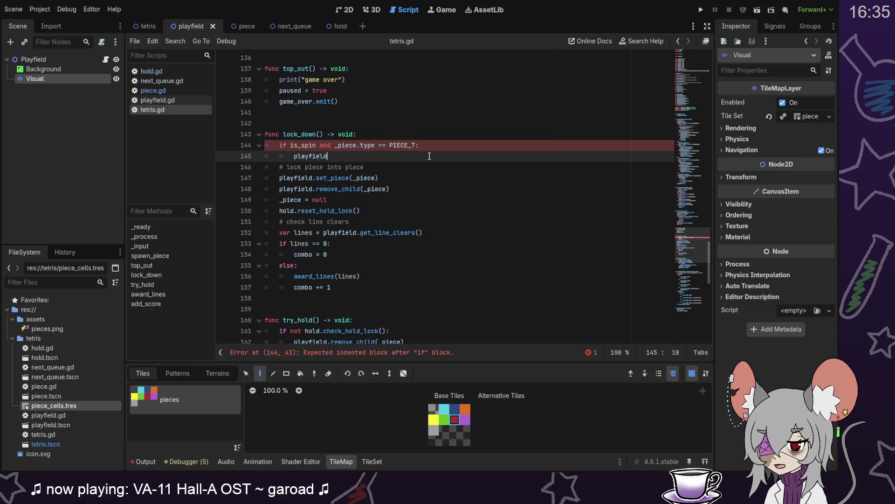
type("ck_")
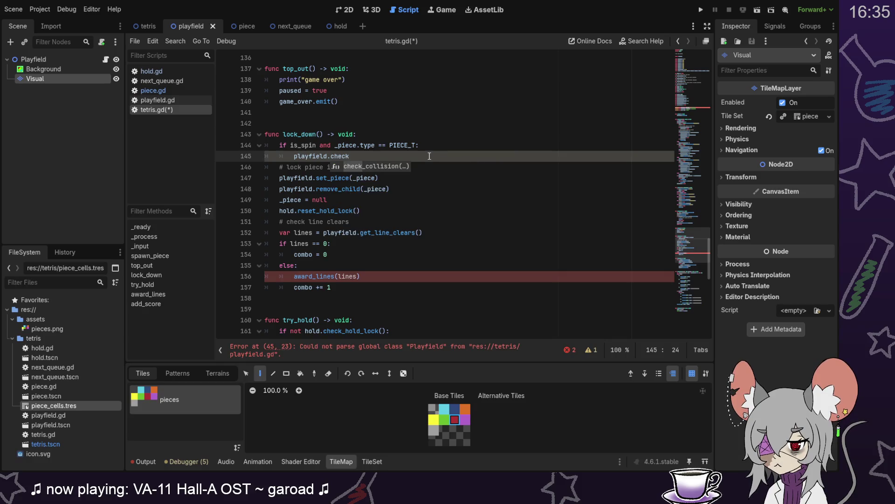
type("tsp")
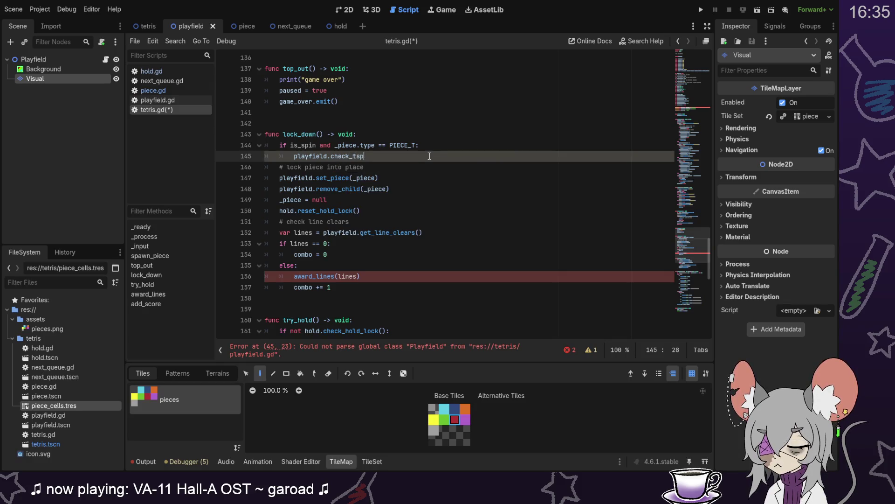
type("in(")
type("_piece)")
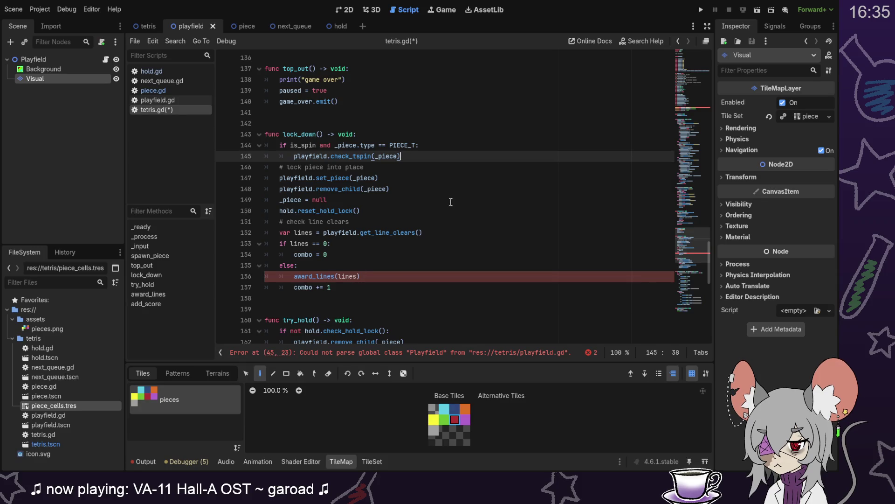
key("ctrl+s")
Append 'func check_tspin(piece: Piece) ->' after get_line_clears at the end of playfield.gd
left_click(159, 100)
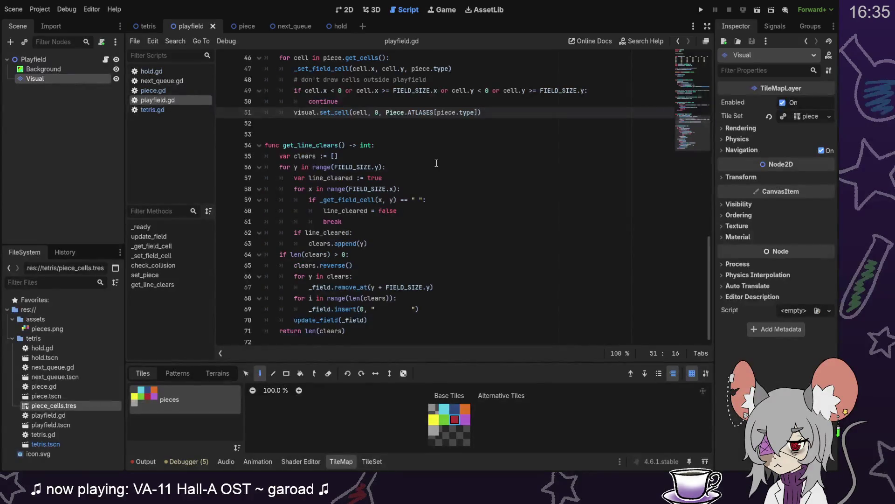
left_click(378, 342)
key("Return")
key("Return")
type("func check_s")
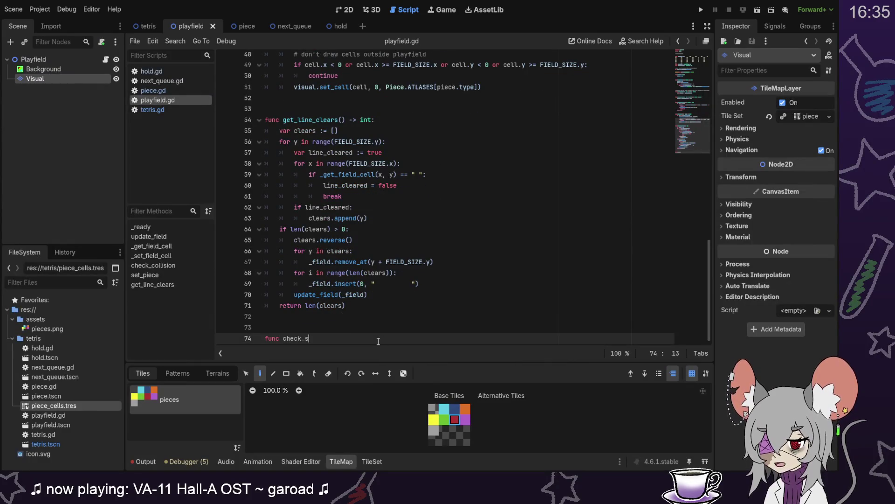
key("BackSpace")
type("tspin(piece: Piece) ->")
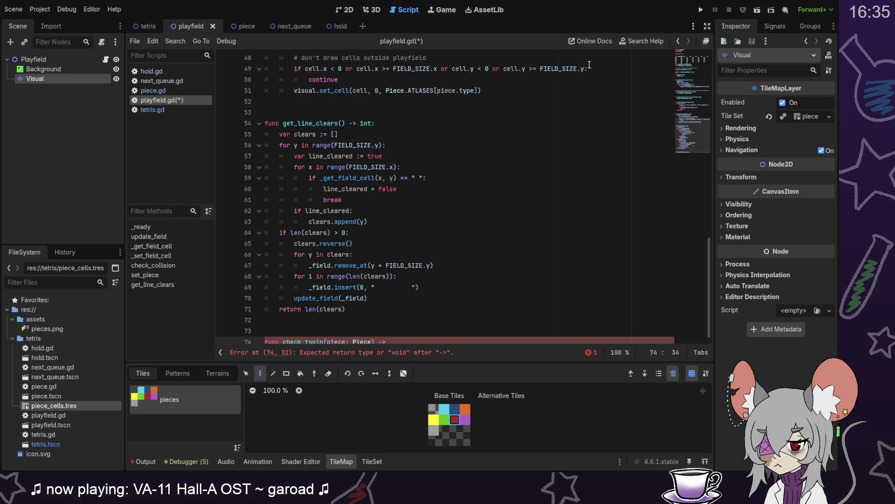
left_click_drag(696, 135, 697, 58)
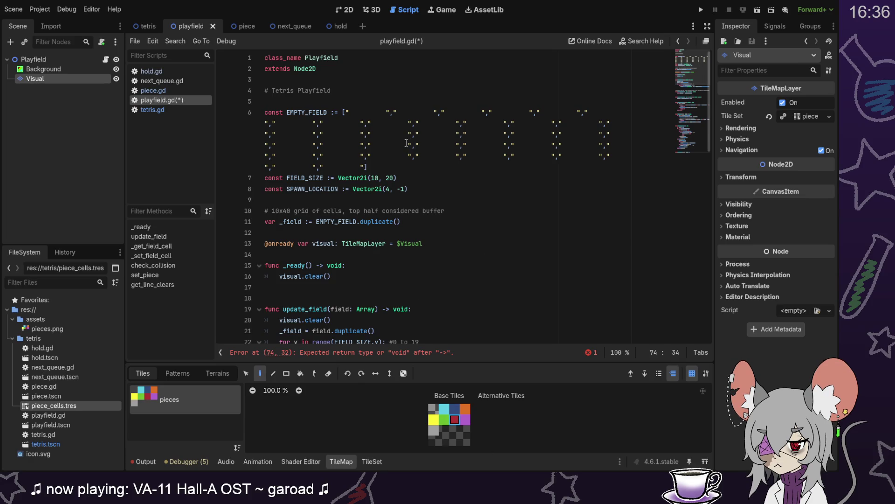
left_click(452, 264)
Declare 'enum TSPIN { None, Mini, Full }' right after the SPAWN_LOCATION constant
scroll(452, 262, "down", 3)
left_click_drag(695, 115, 692, 152)
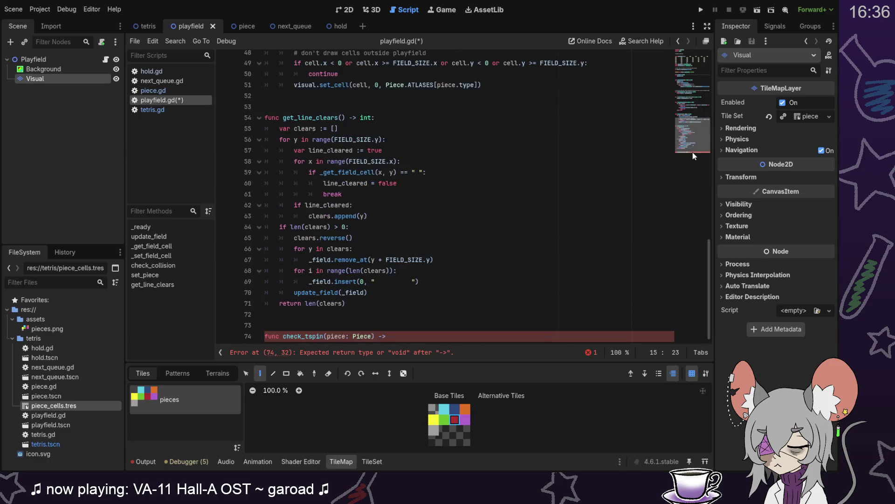
left_click(470, 337)
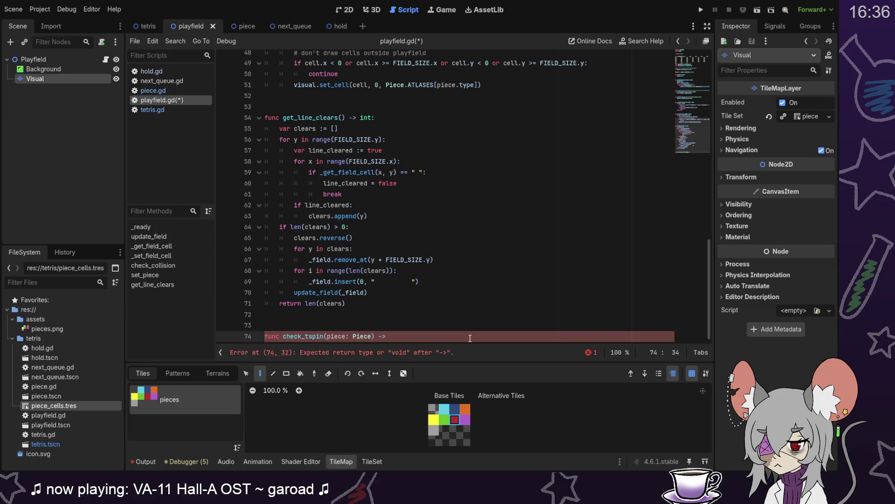
left_click_drag(690, 149, 690, 66)
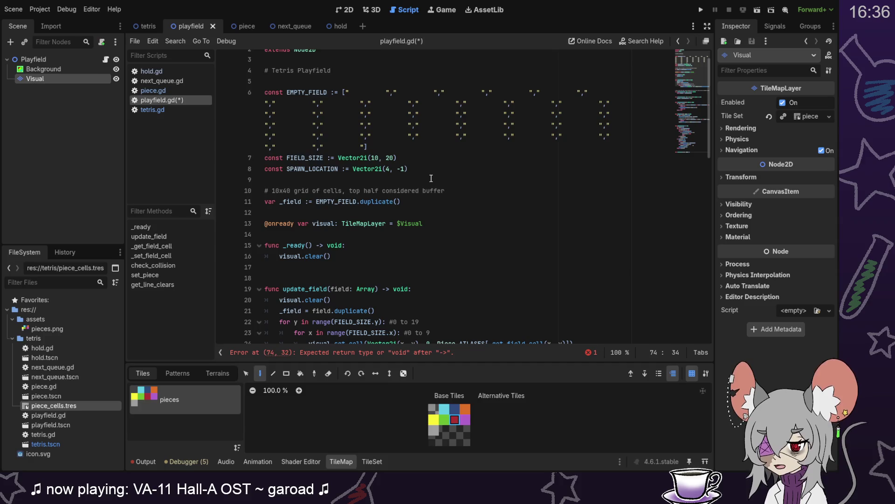
left_click(445, 172)
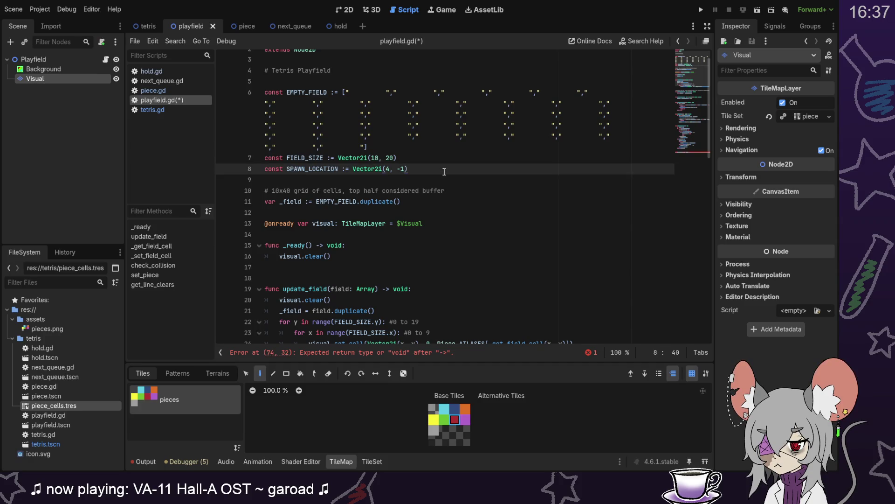
key("Return")
key("Return")
type("enum ")
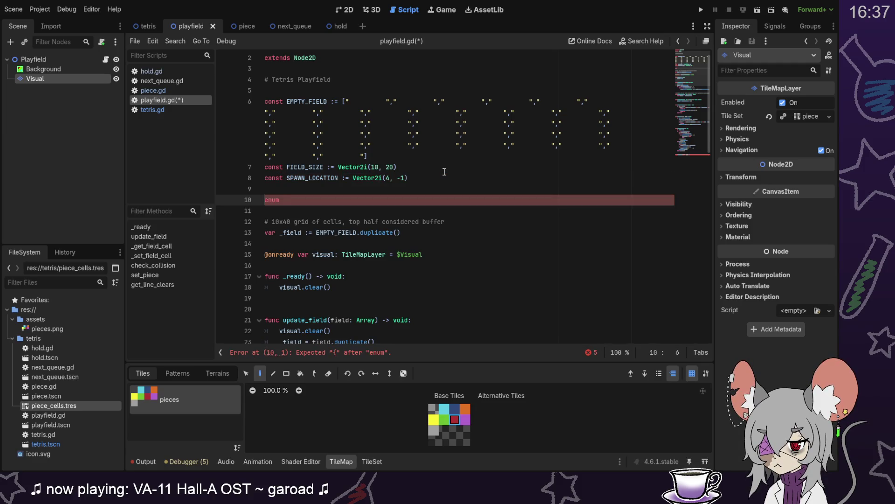
type("TS")
type("PIN {")
key("Return")
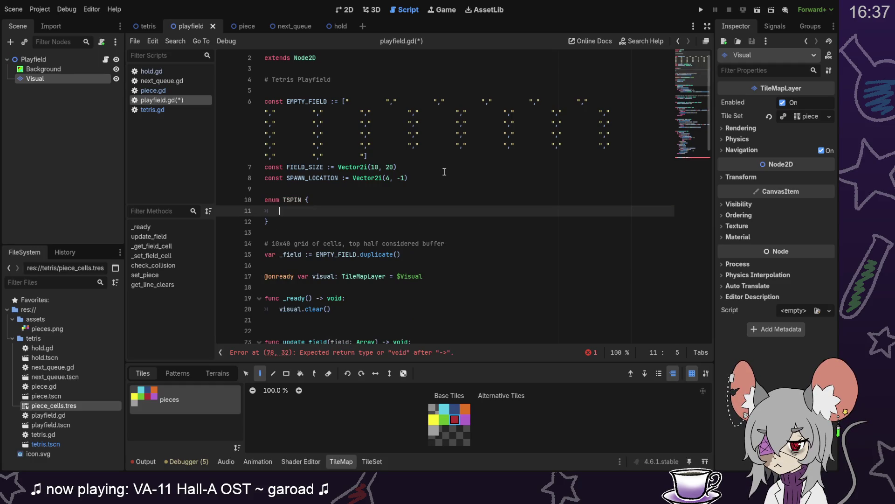
type("None,")
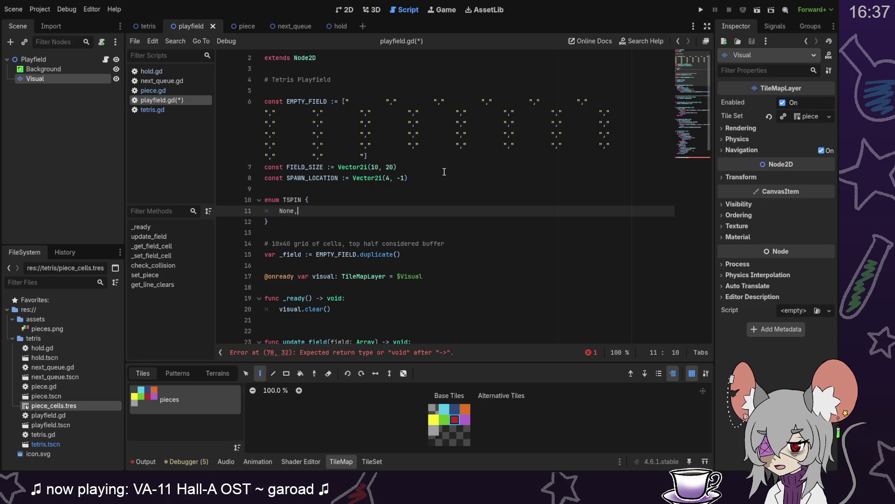
key("Return")
type("Mini,")
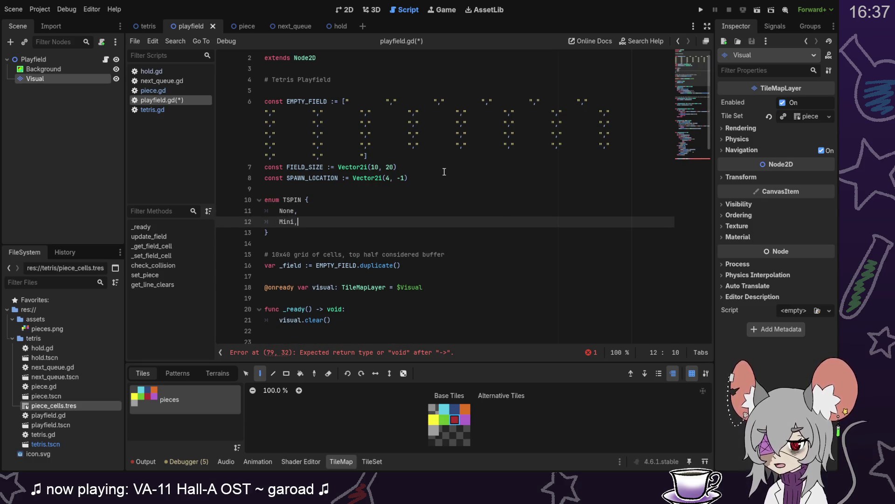
key("Return")
type("F")
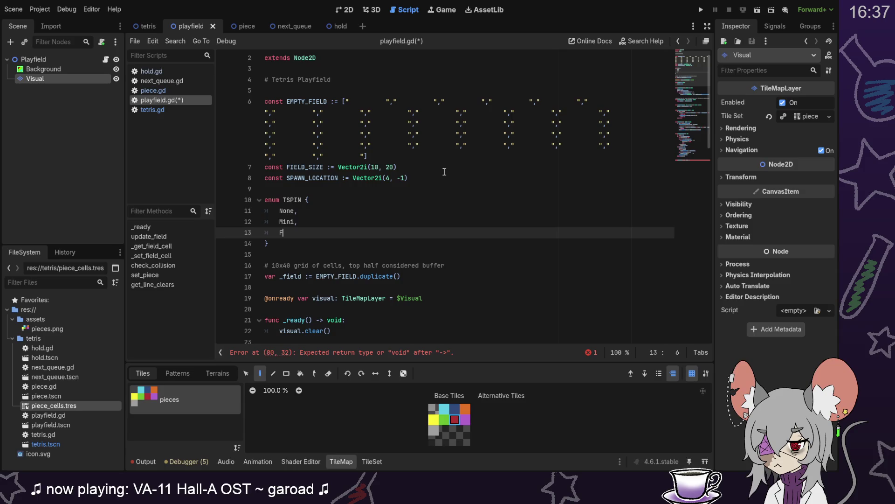
type("ull")
left_click(696, 156)
Complete the check_tspin header with a TSPIN return type and an indented empty body line
left_click(488, 335)
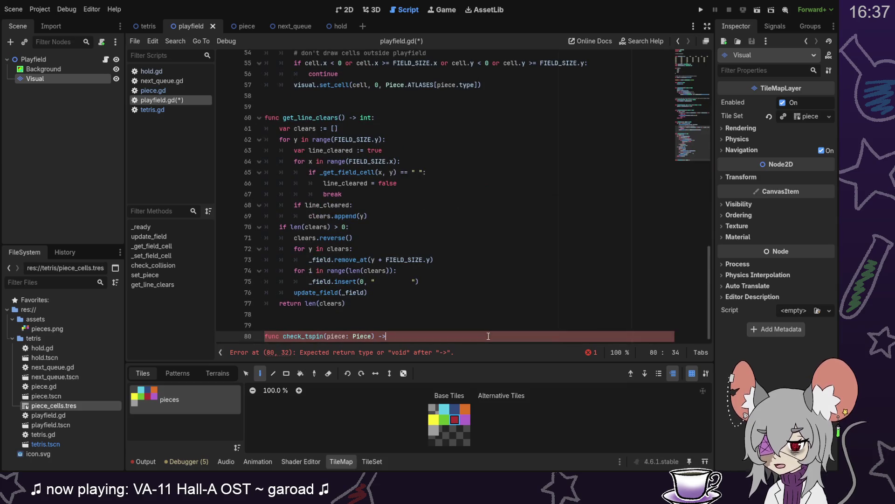
type("TS")
key("Return")
type(":")
key("Return")
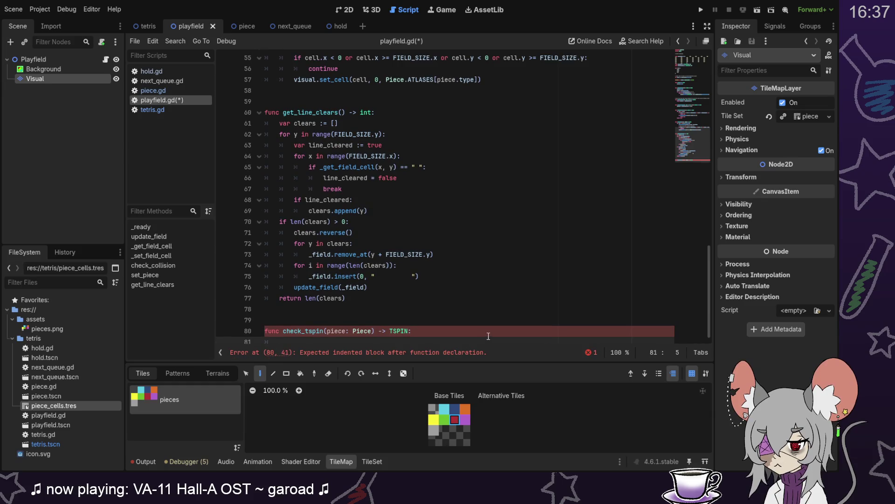
key("BackSpace")
key("Tab")
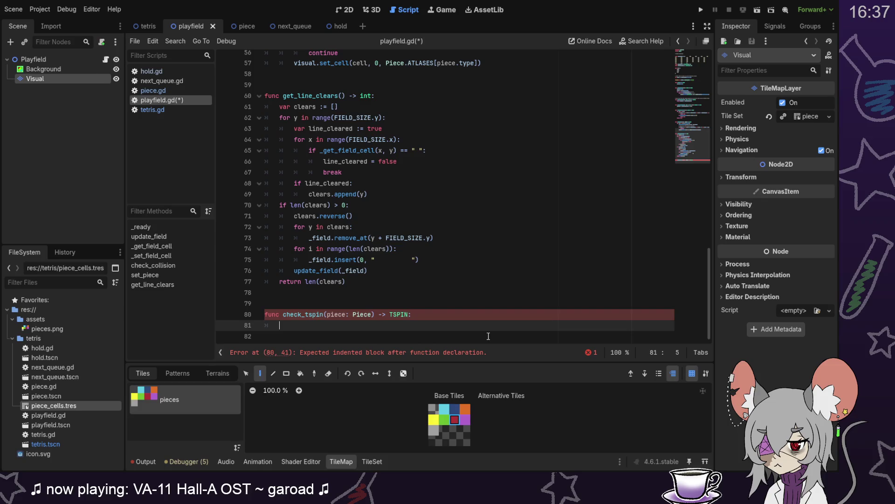
Begin check_tspin's body with piece.location, then return to the end of the header line
type("piece.l")
type("o")
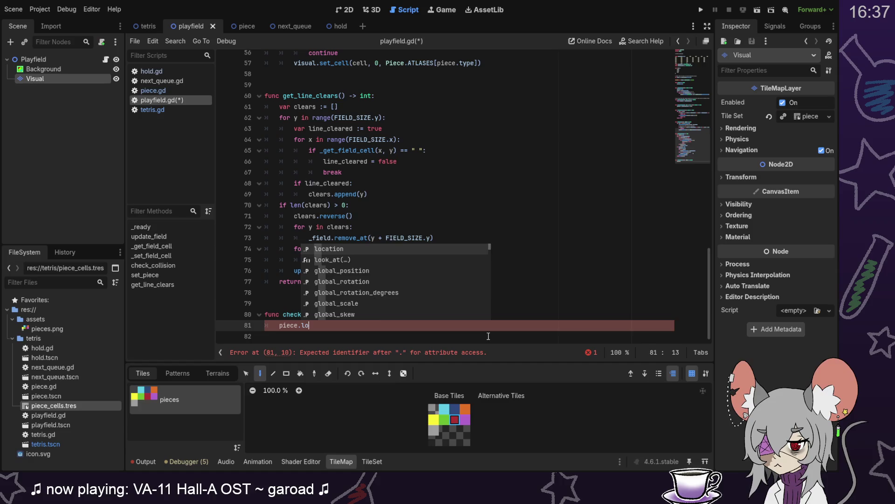
key("Return")
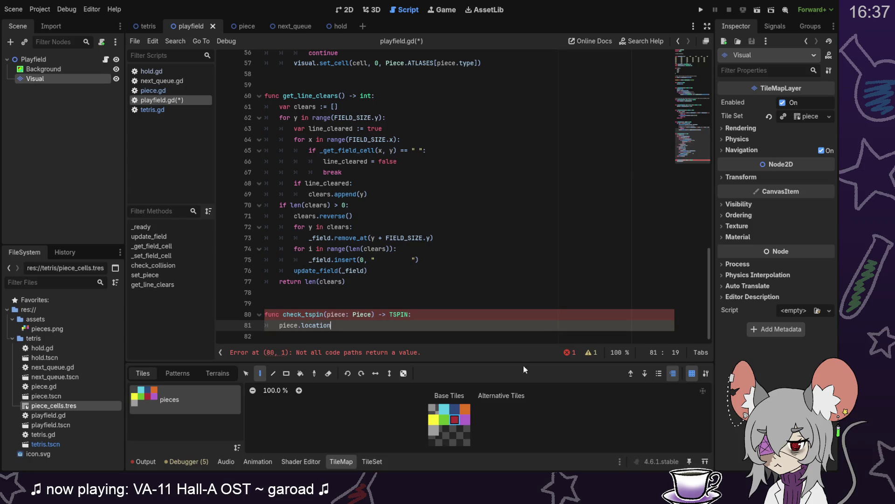
scroll(486, 298, "up", 1)
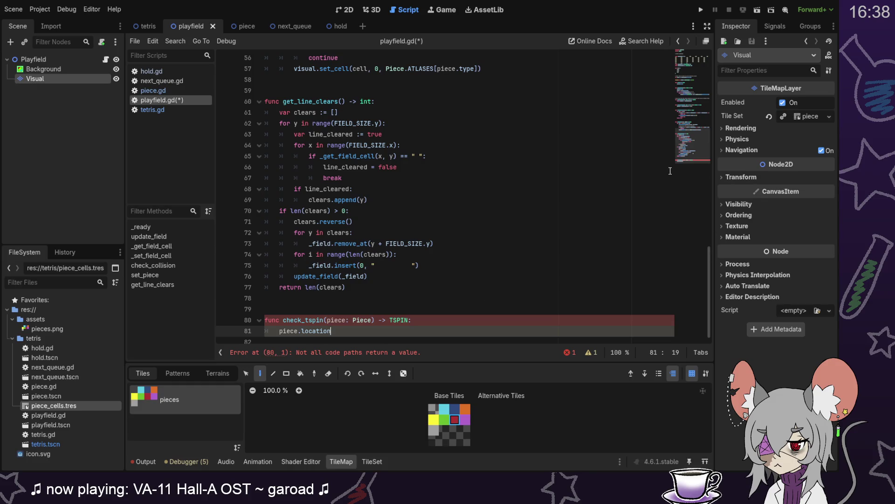
left_click(446, 320)
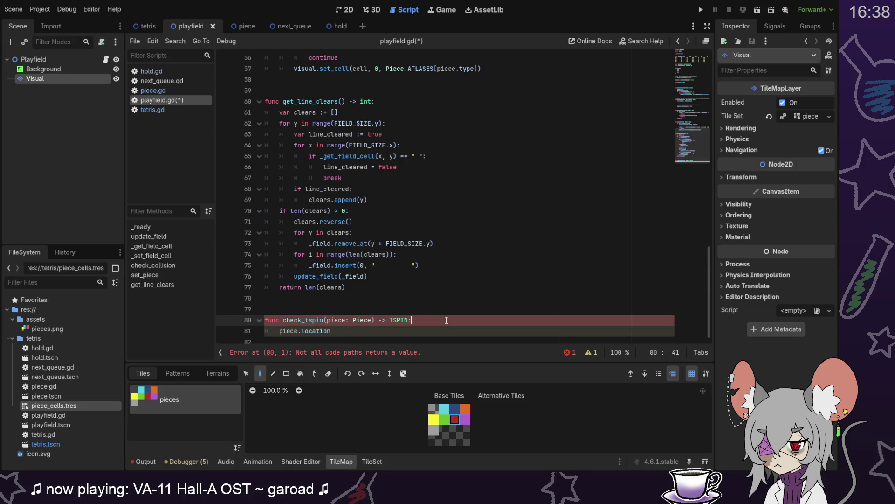
Add the loop 'for corner in [Vector2i(-1, -1), Vector2i(1, -1), Vector2i(-1, 1), Vector2i(1, 1)]:'
key("Return")
type("for corner")
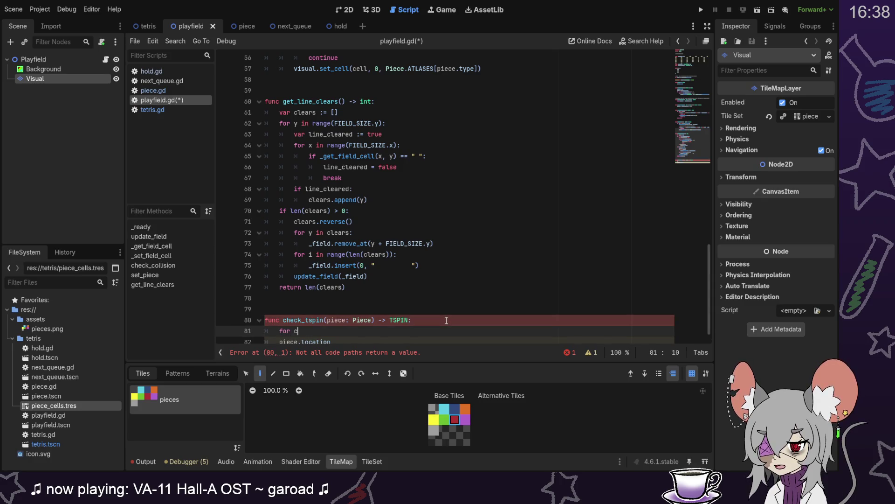
type(" in [")
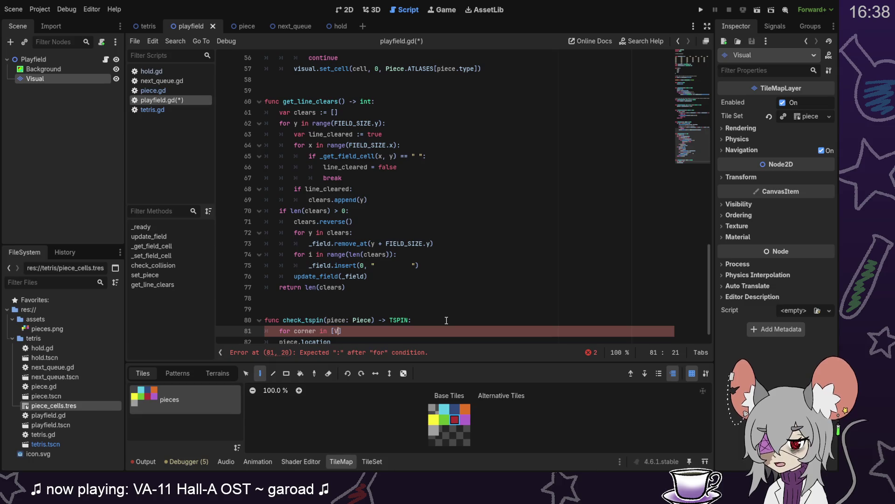
type("Vector2i(")
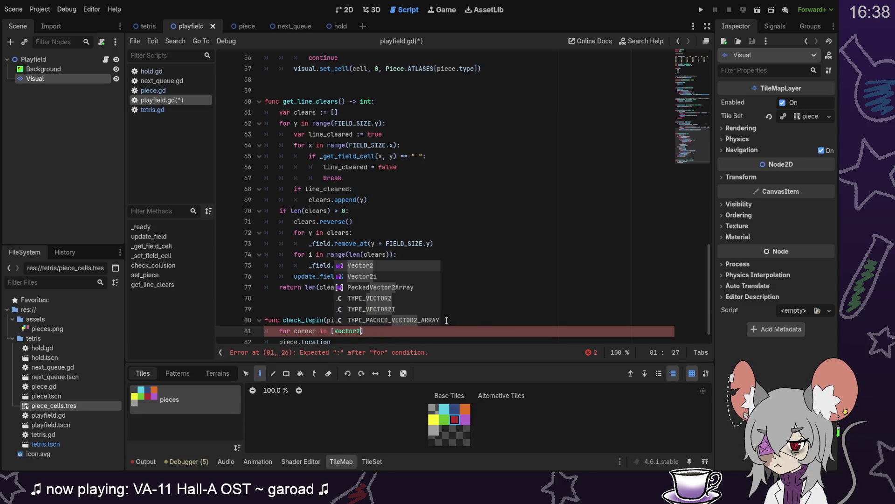
type("-1, ")
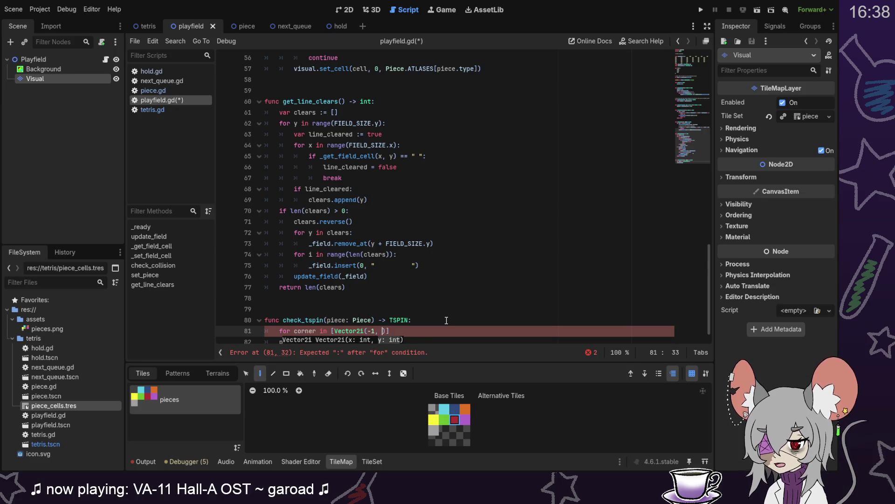
type("-1")
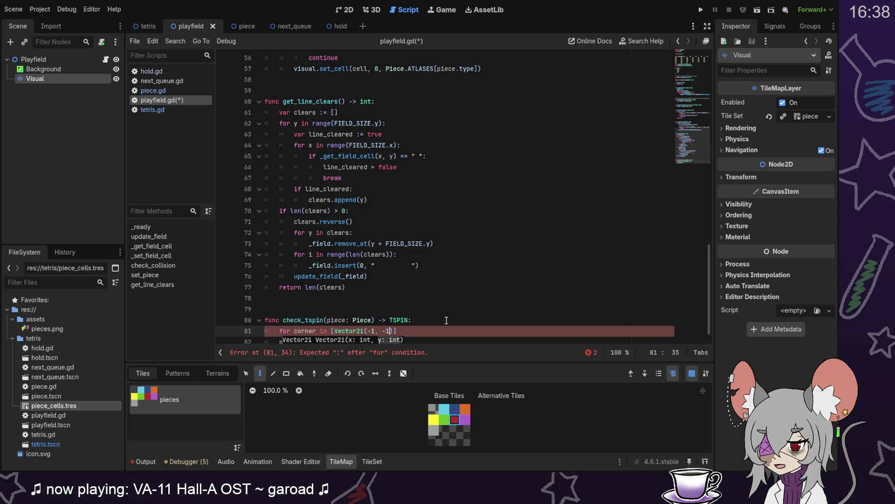
type("), Ve")
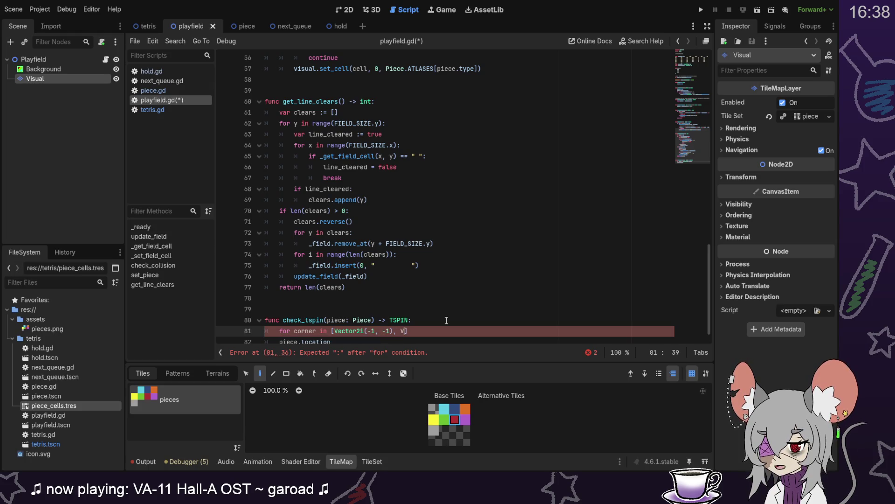
key("Down")
key("Return")
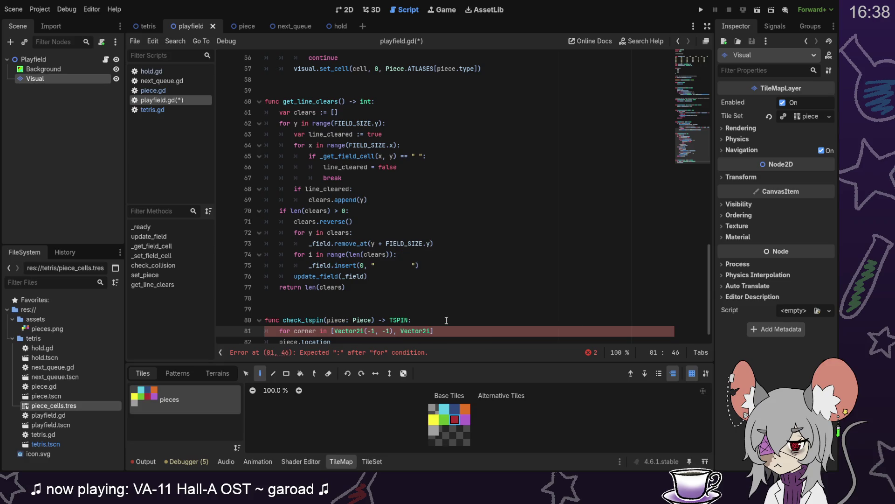
type("(")
type("1, -1)")
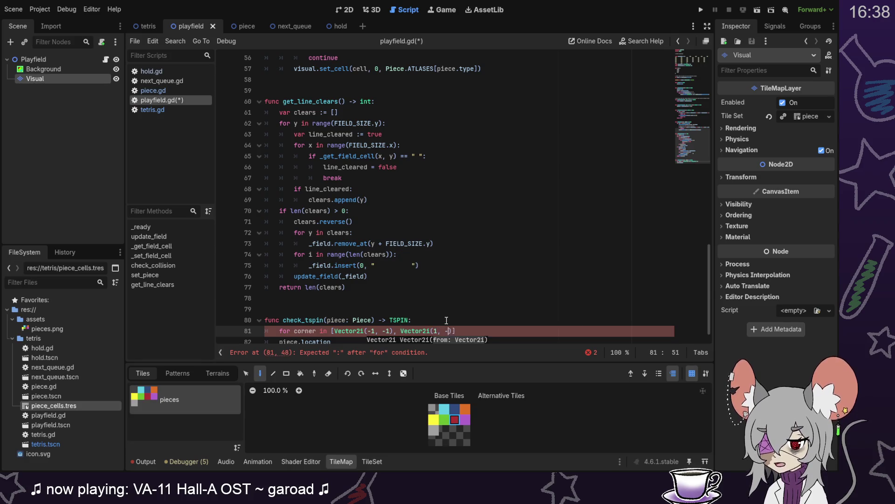
type(", Ve")
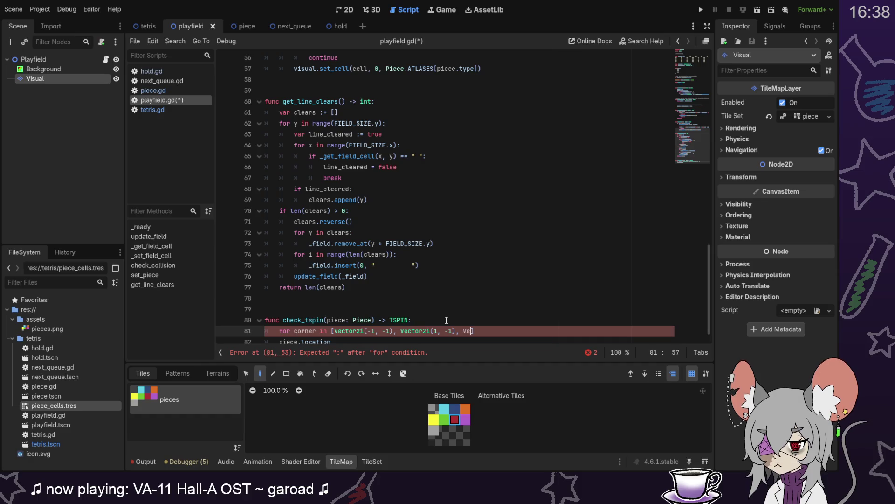
key("Return")
type("(")
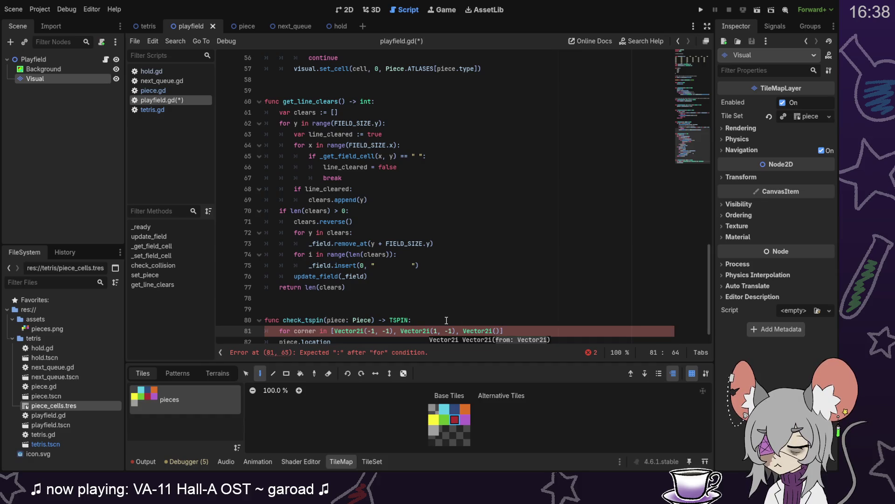
type("-1, 1")
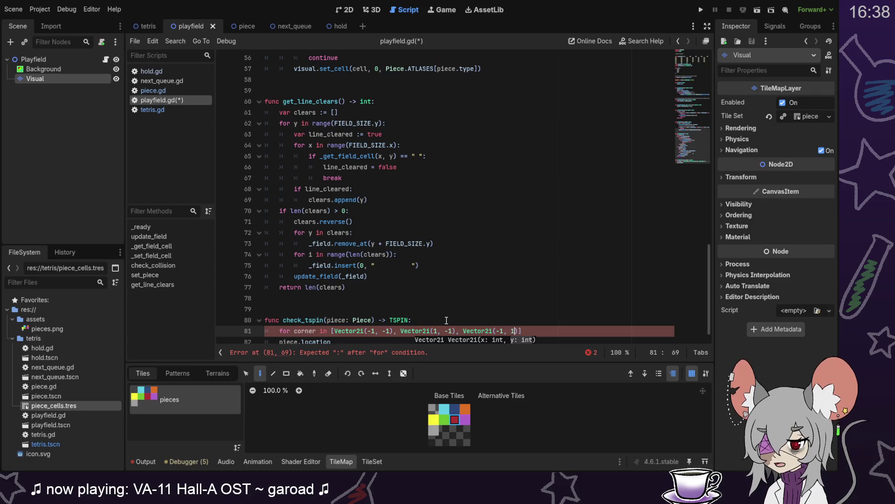
type("), Ve")
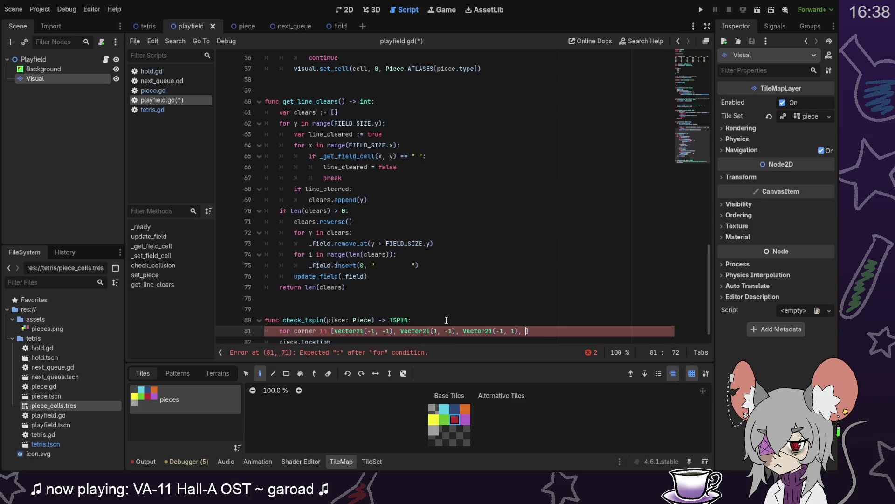
key("Down")
key("Return")
type("1, 1)]")
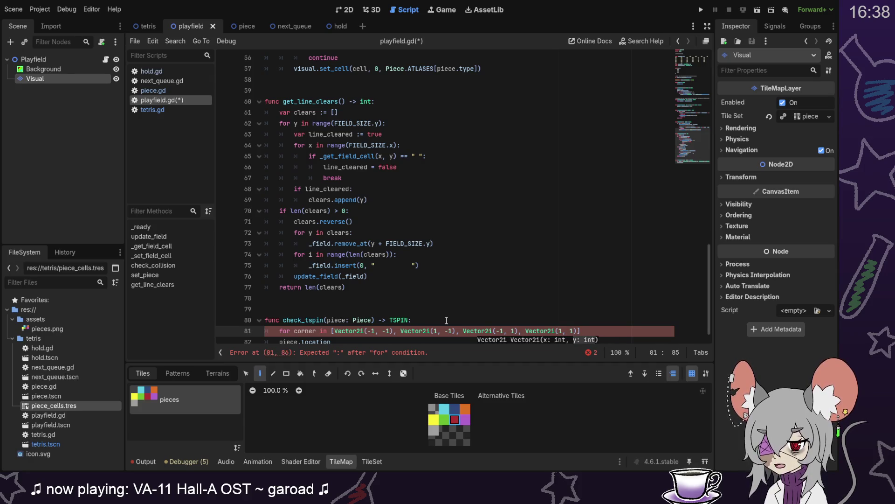
key("Down")
key("Down")
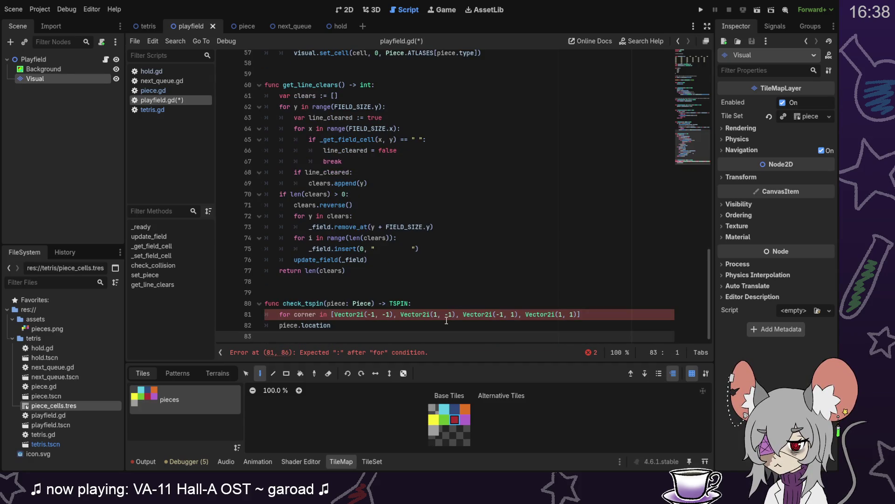
key("Up")
key("Up")
type(":")
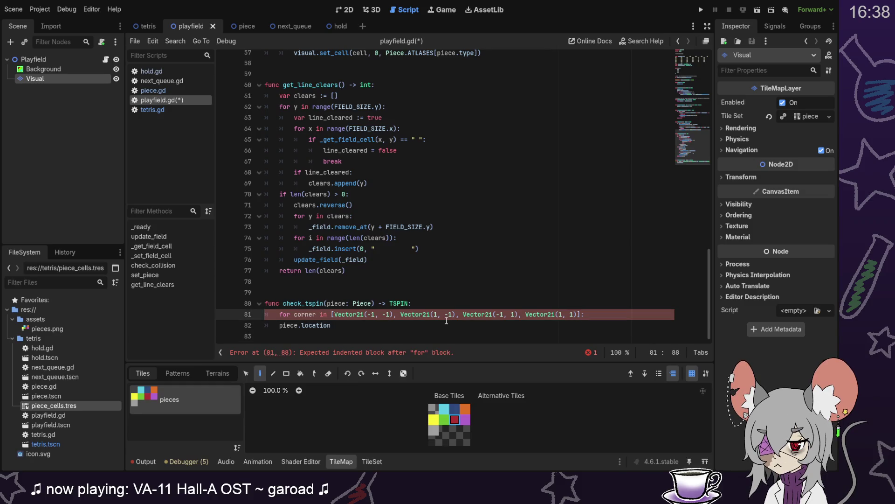
Indent piece.location inside the loop and prefix it with 'if corner +'
key("Down")
key("Tab")
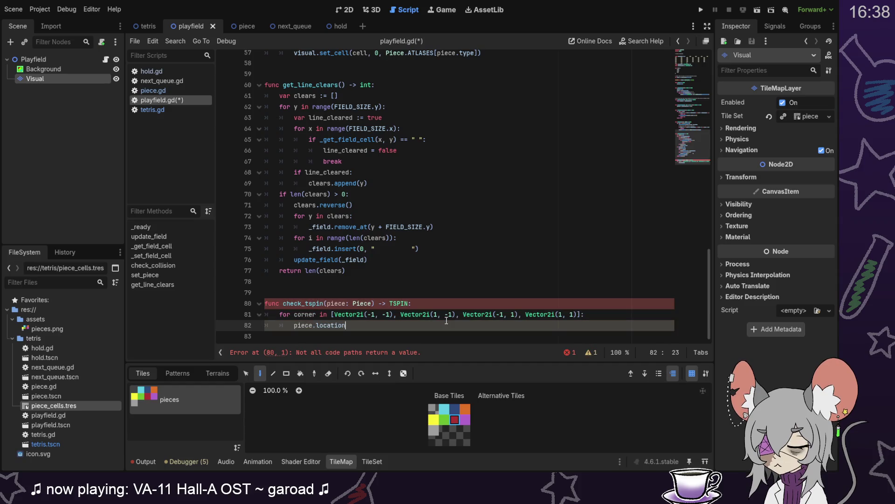
key("Home")
type("if ")
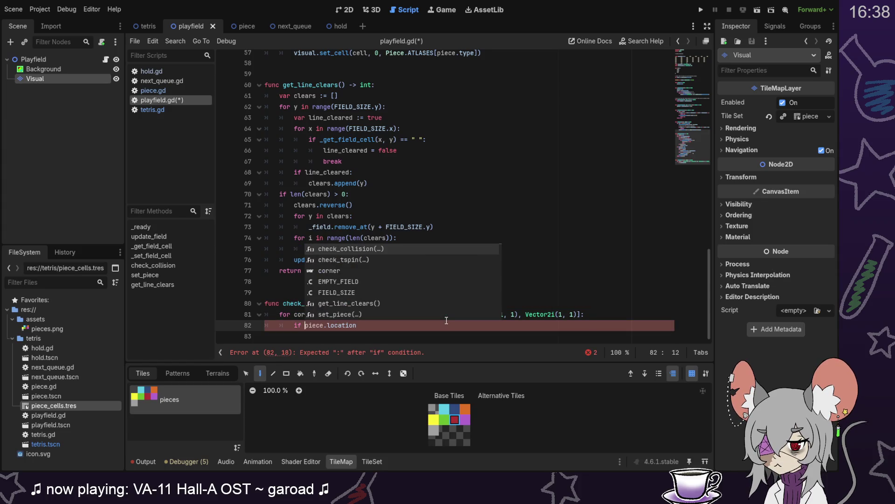
type("corner ")
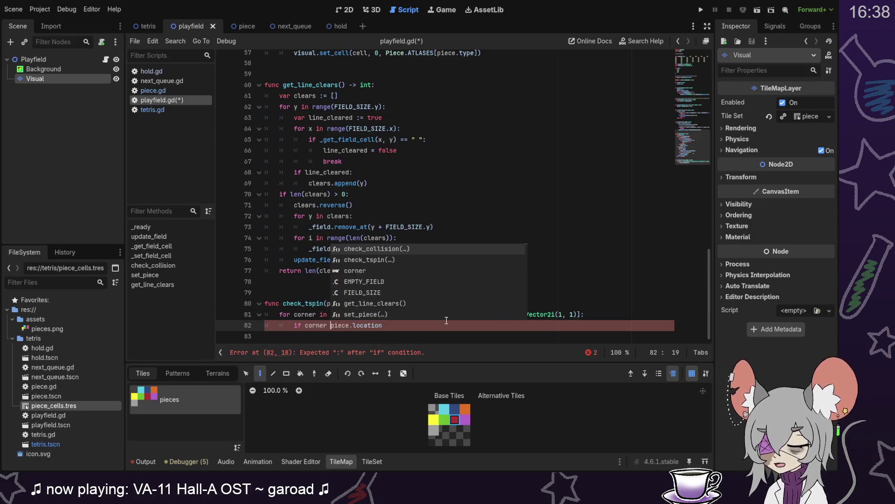
type("+")
key("End")
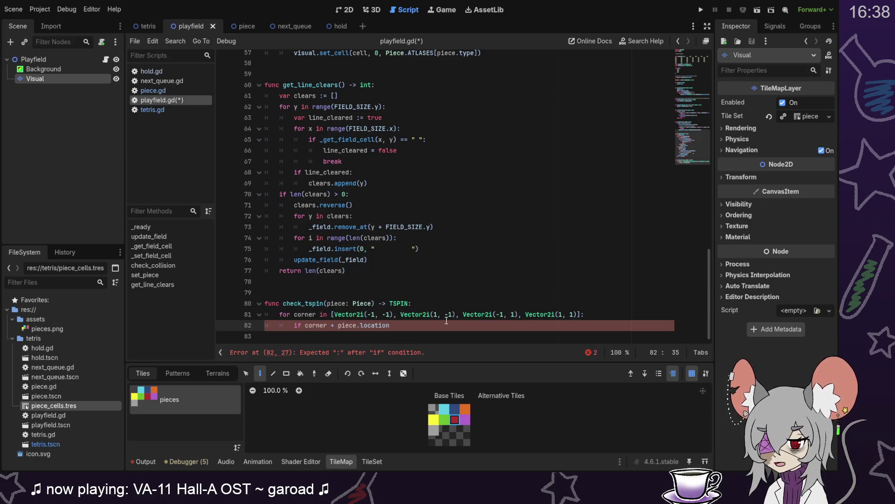
scroll(469, 191, "up", 9)
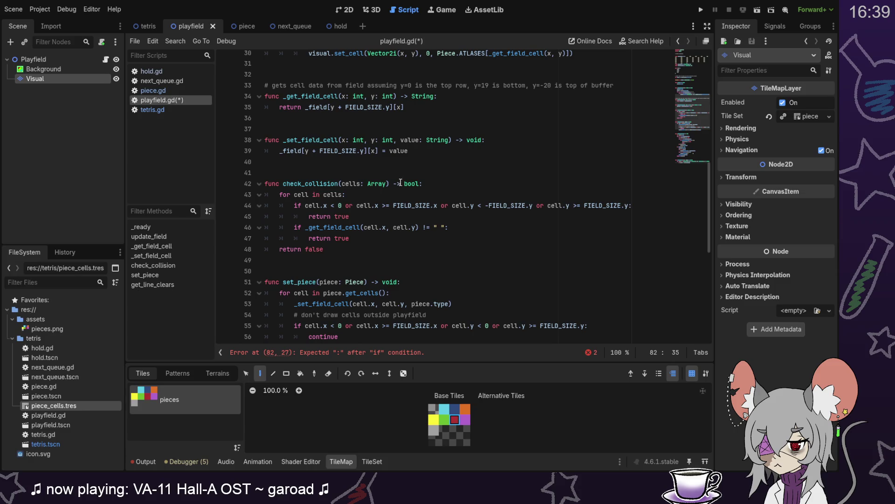
Rewrite line 82 as 'if check_collision([corner + piece.location]):' and open its block
scroll(401, 178, "up", 2)
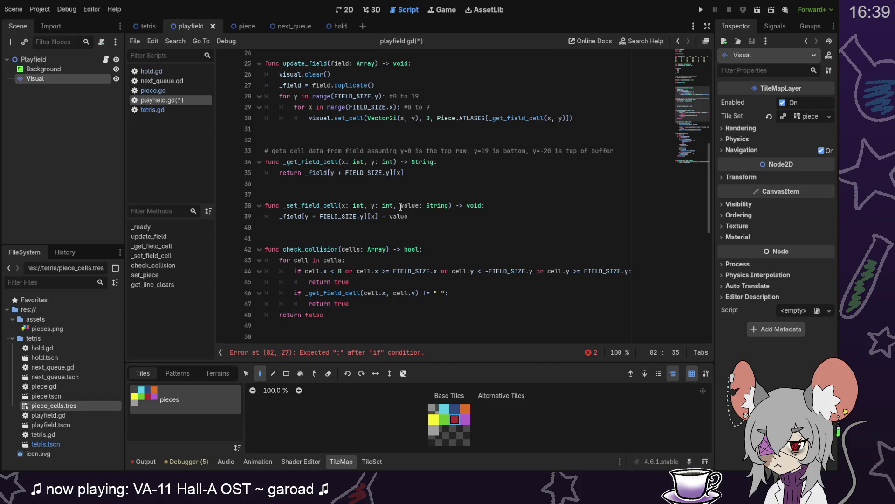
double_click(304, 249)
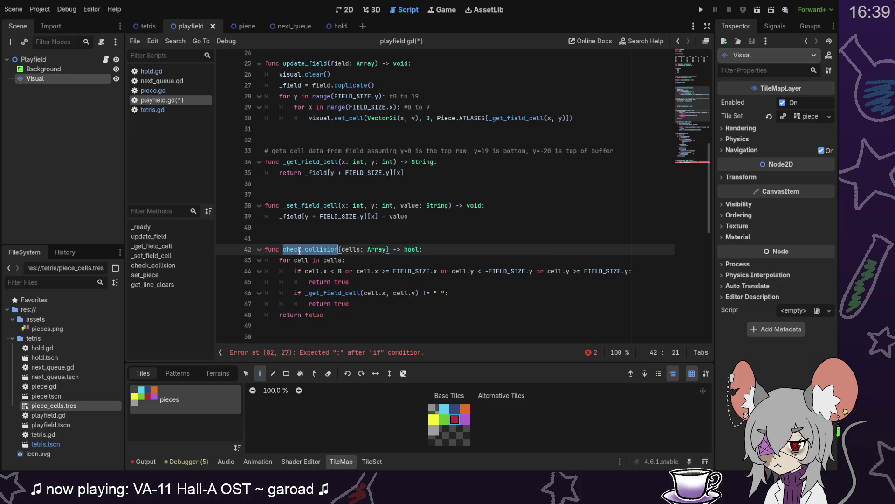
left_click(317, 245)
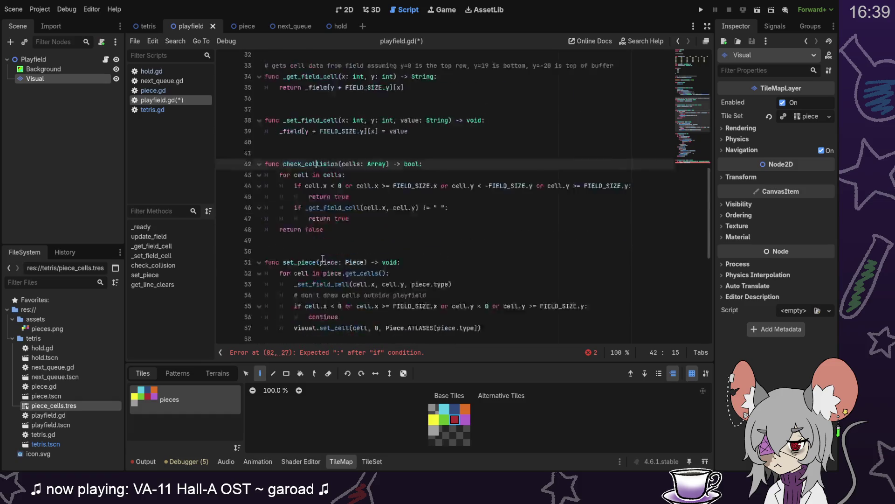
scroll(380, 304, "down", 11)
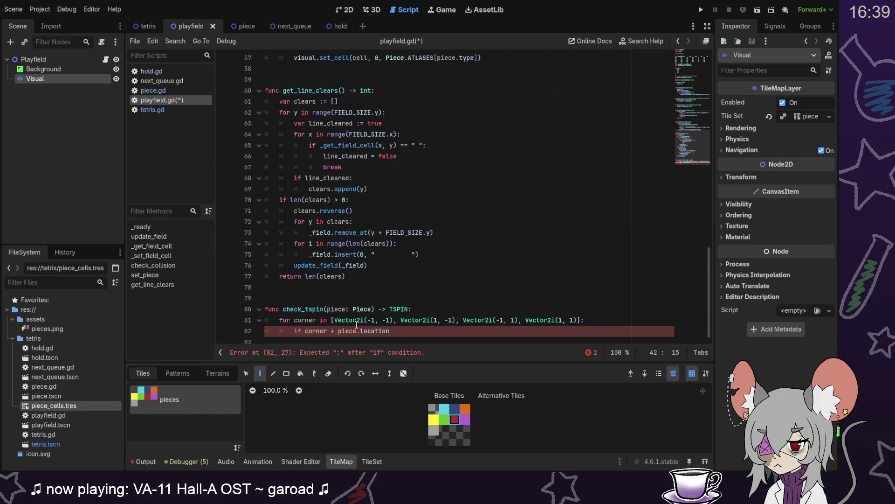
left_click(302, 331)
type("check_collision(")
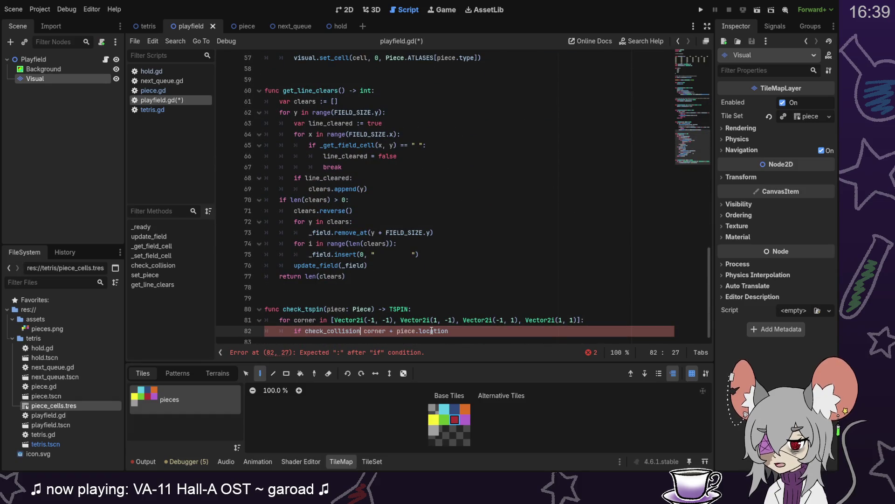
type("[")
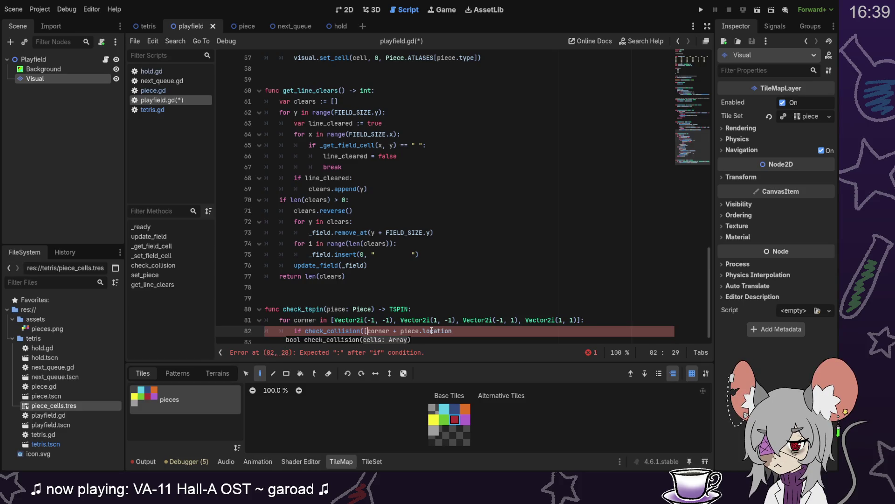
key("End")
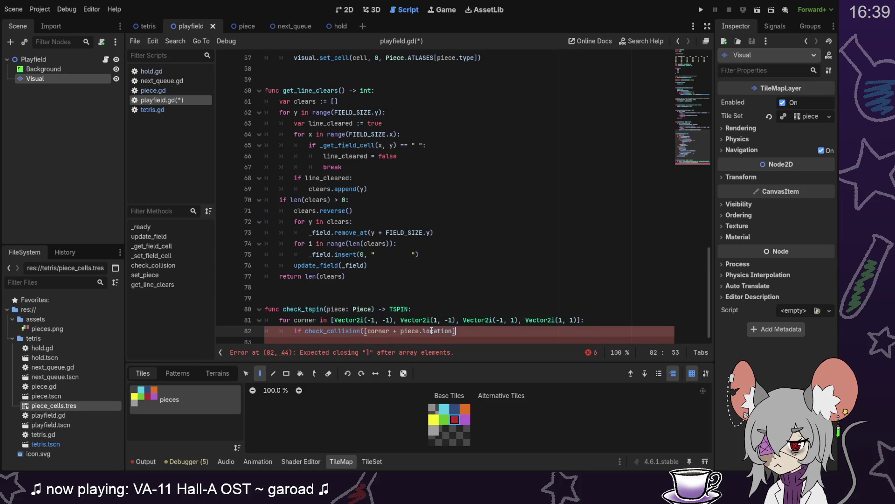
type("])")
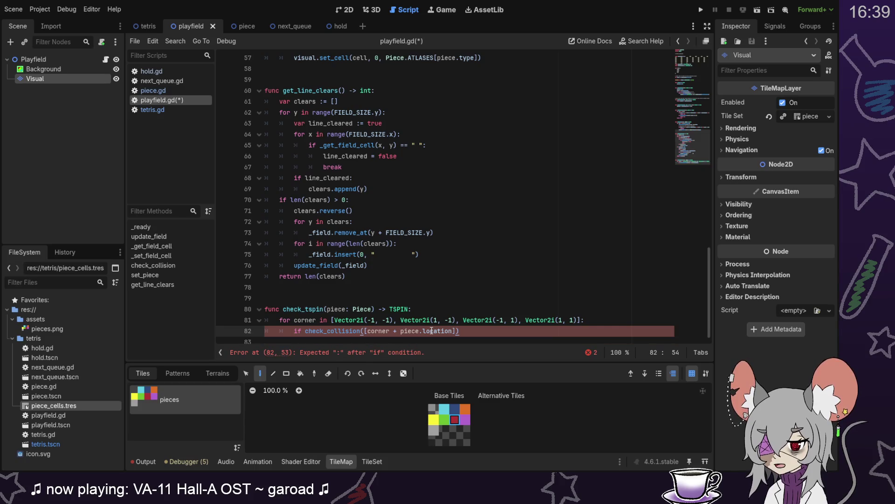
type(":")
key("Return")
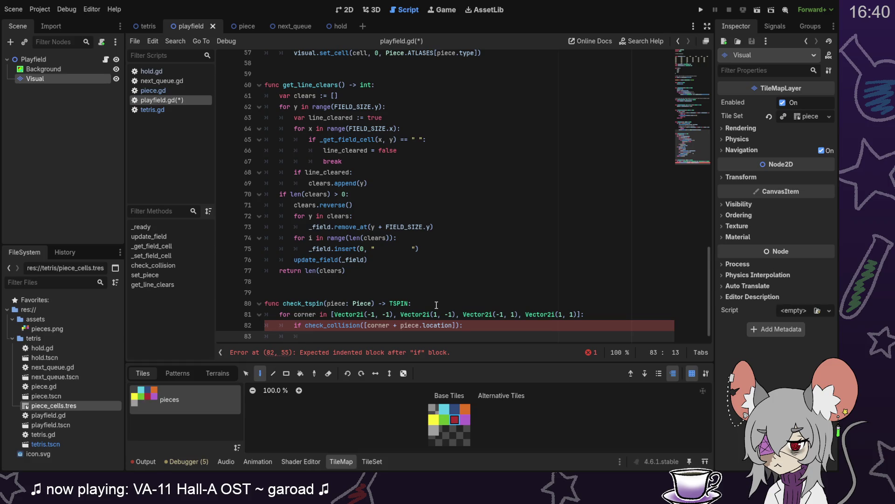
Declare var occupied_corners := 0 and increment it by 1 inside the collision check
left_click(436, 305)
key("Return")
type("var ")
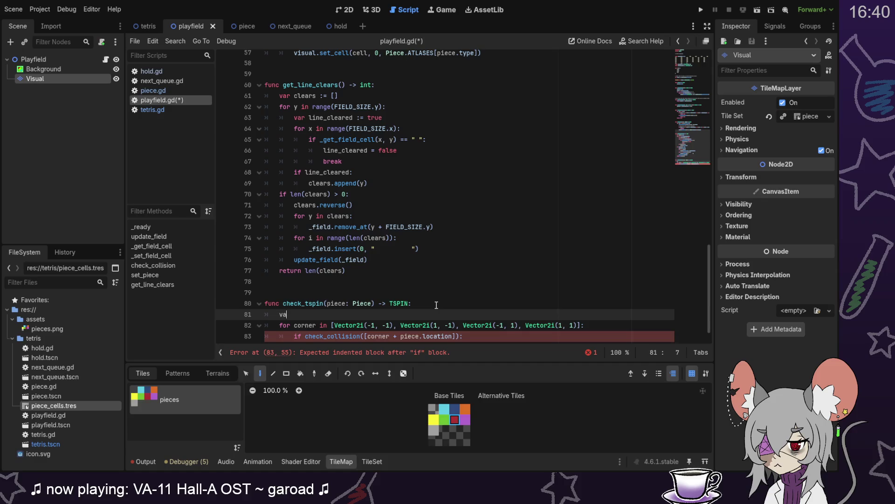
type("occupied_corner")
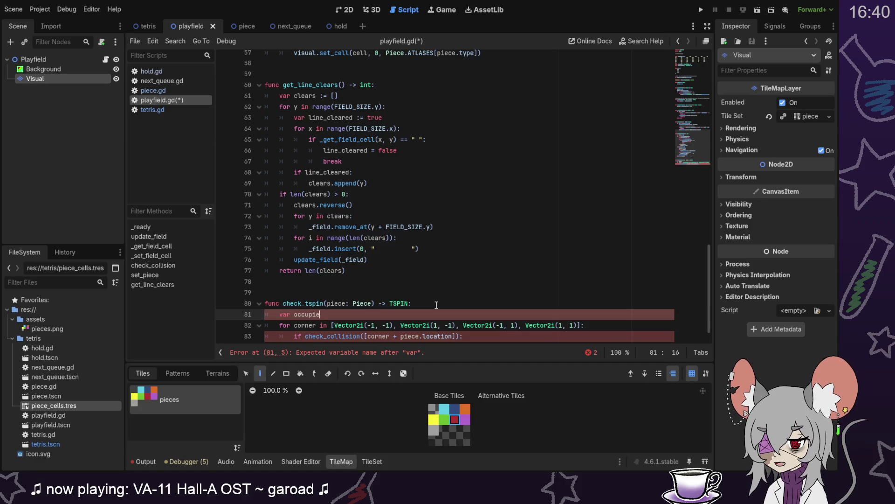
type("s ")
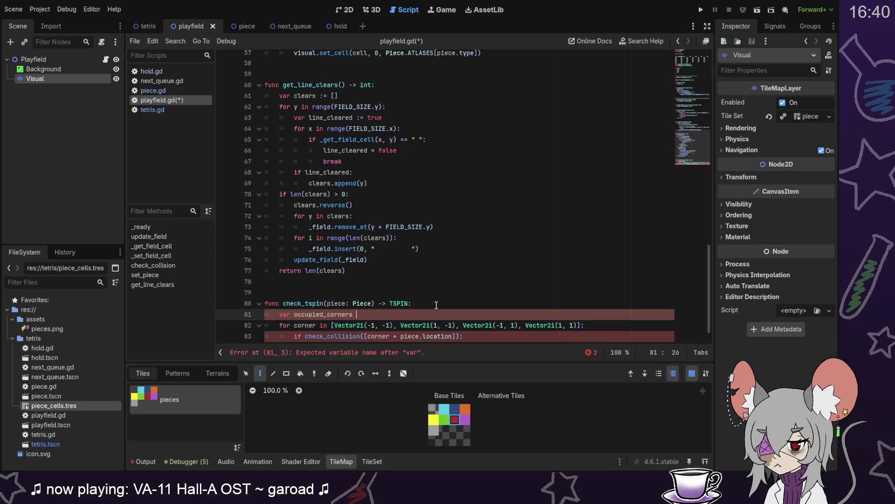
type(":= 0")
key("Down")
key("Down")
key("End")
key("Return")
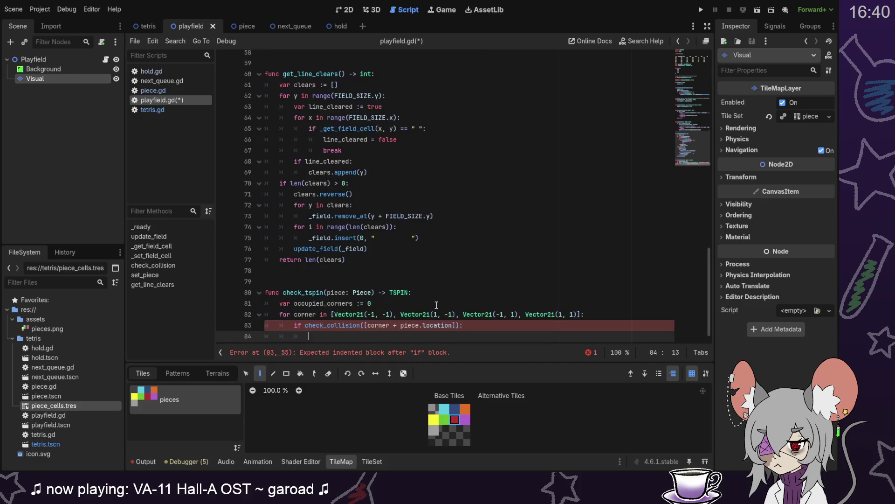
type("oc")
key("Return")
type("+= 1")
Add 'if occupied_corners >= 3:' returning TSPIN.Full
key("Down")
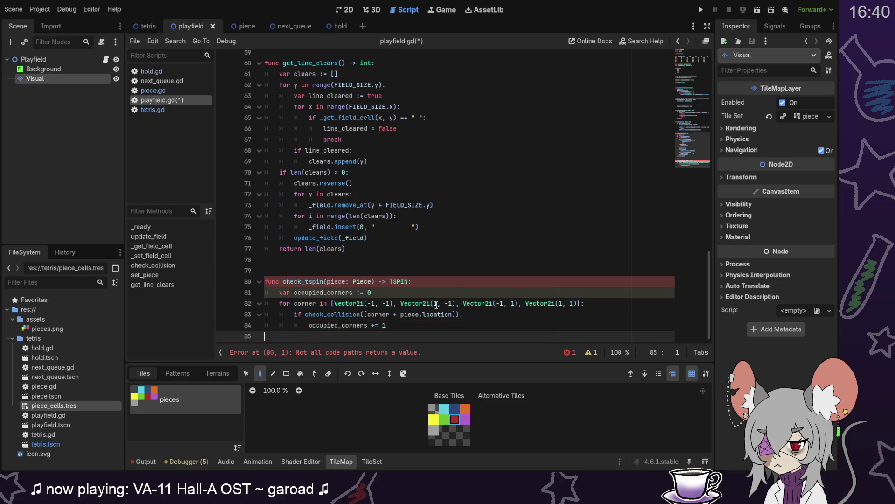
key("Tab")
key("Tab")
type("if occupied_corners >")
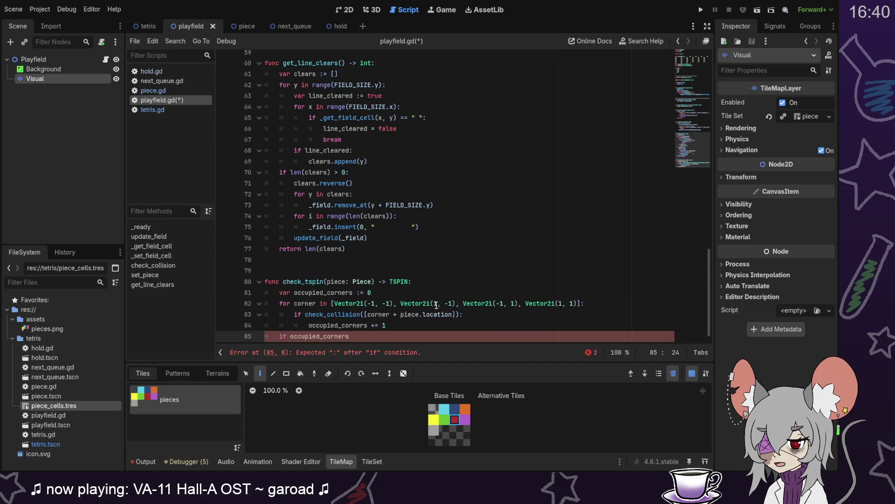
type("= 3:")
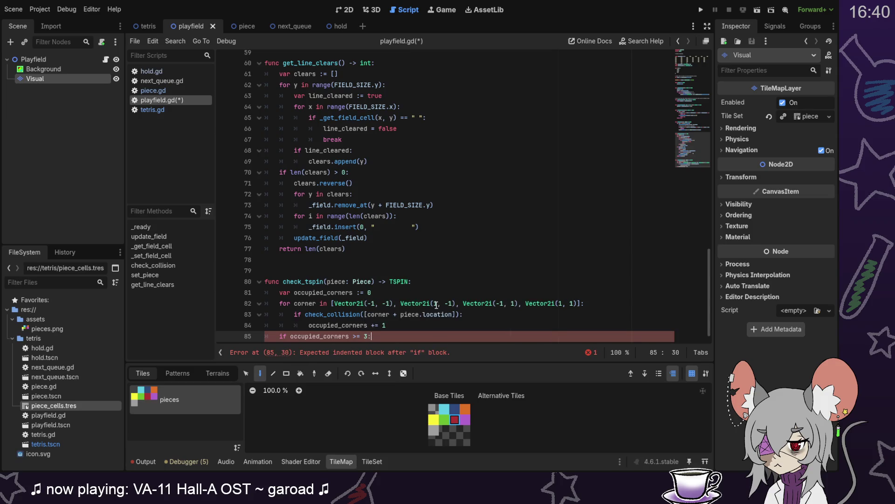
key("Return")
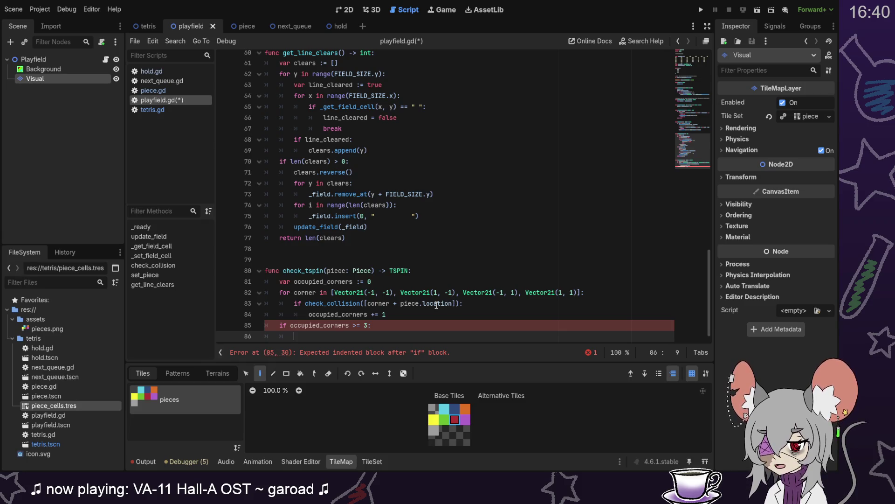
type("return TSPIN.")
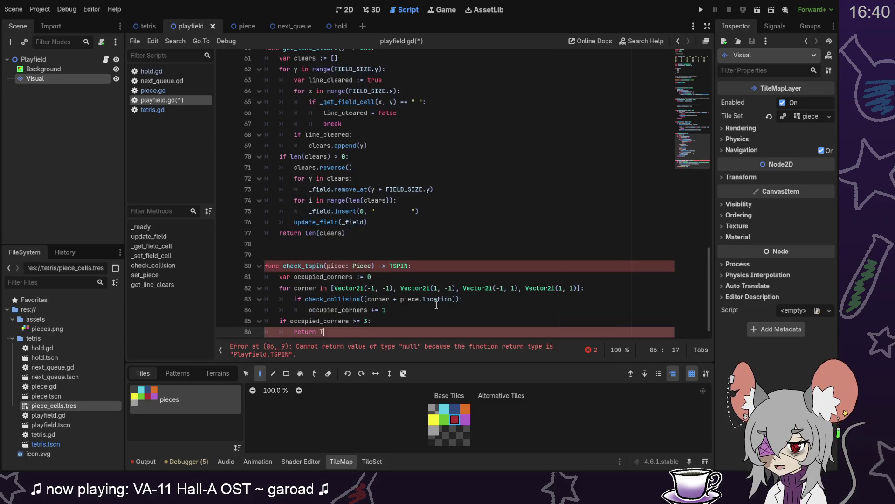
key("Down")
key("Down")
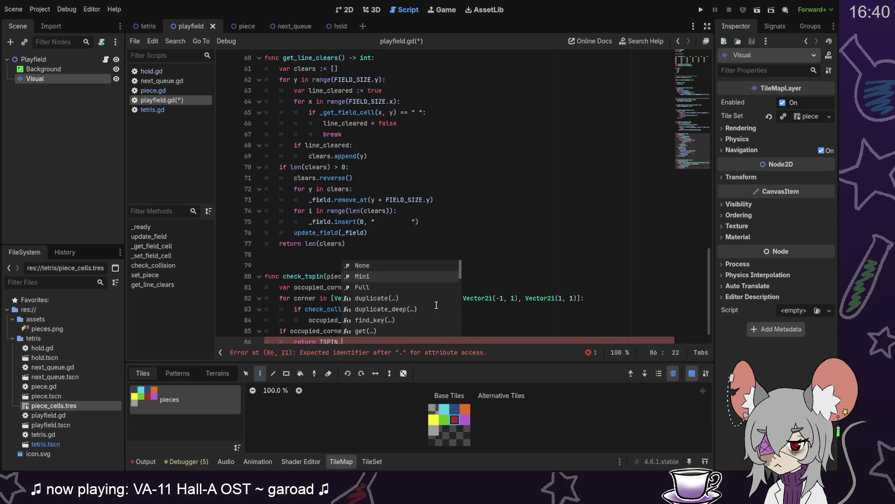
key("Return")
key("Return")
End check_tspin with return TSPIN.None and save the script
key("BackSpace")
key("BackSpace")
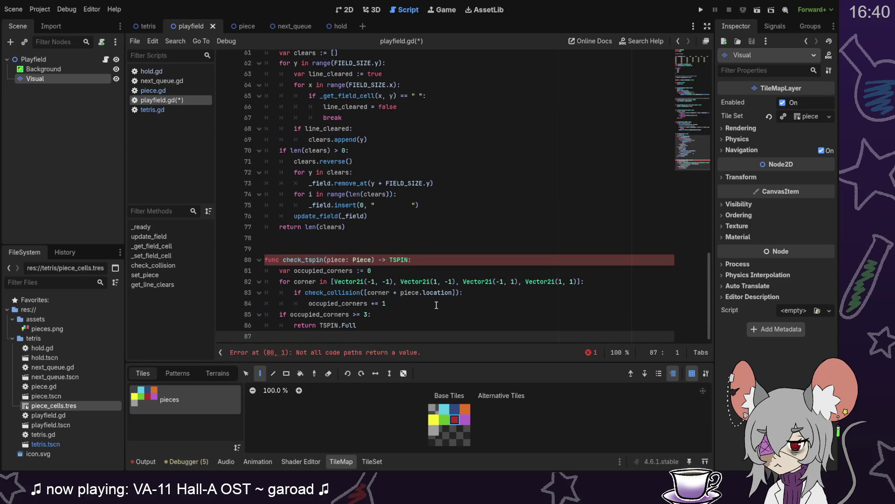
key("BackSpace")
key("Return")
type("return TSPIN.")
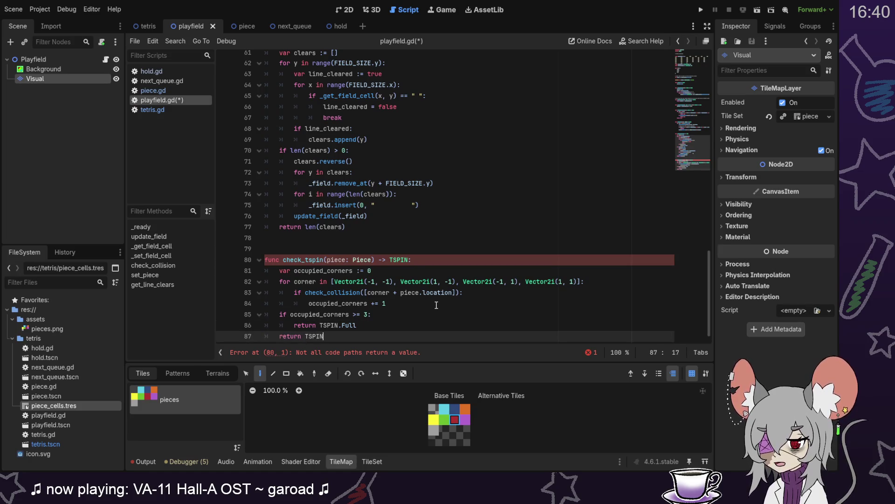
type("None")
key("Return")
key("ctrl+s")
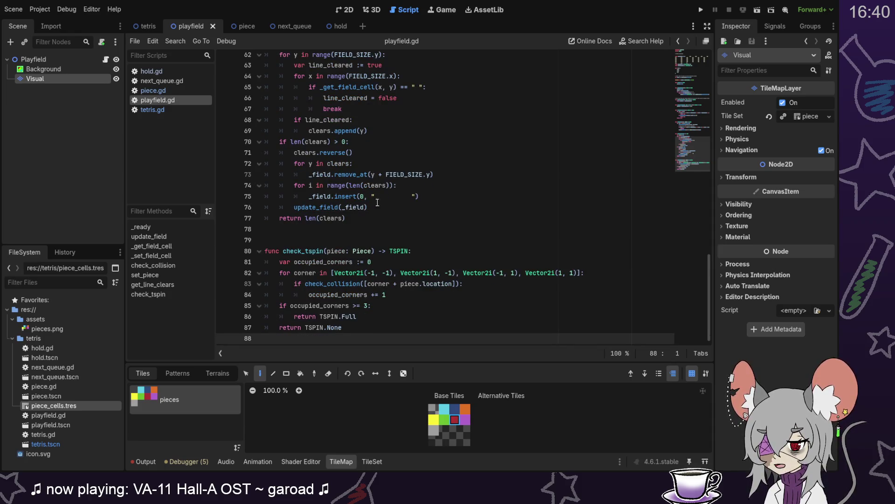
mouse_move(337, 212)
left_click(696, 75)
left_click(696, 175)
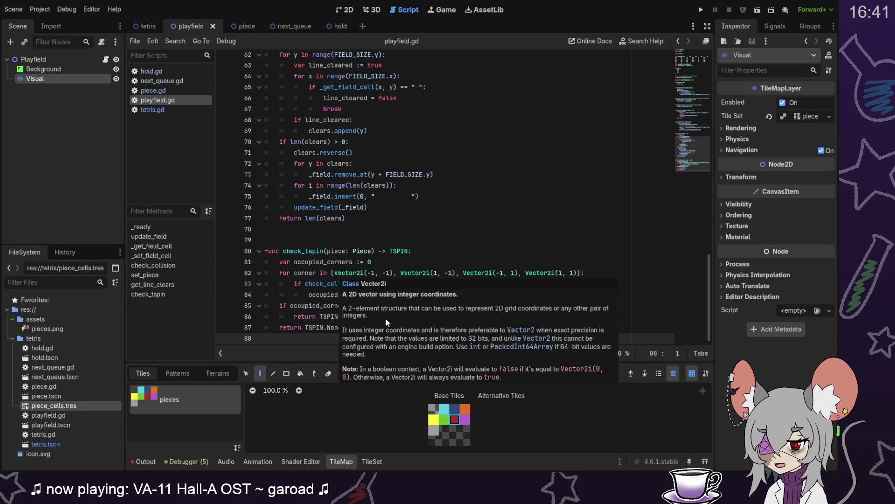
left_click(409, 261)
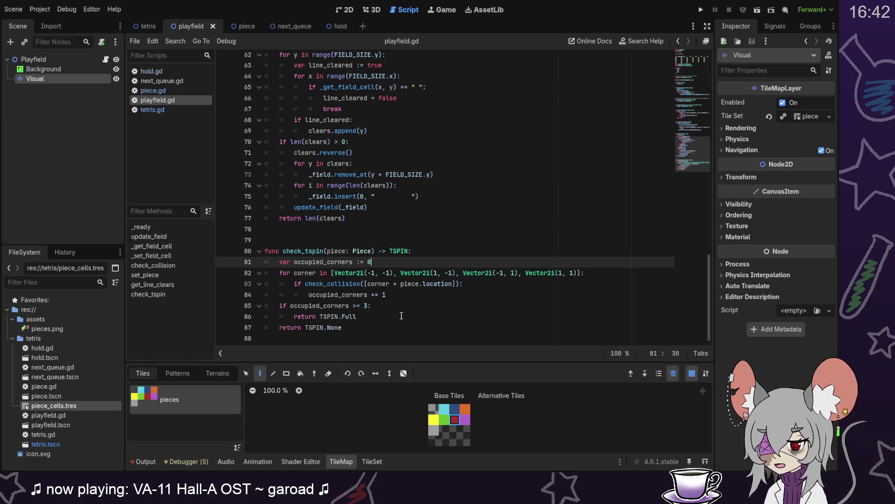
left_click(427, 251)
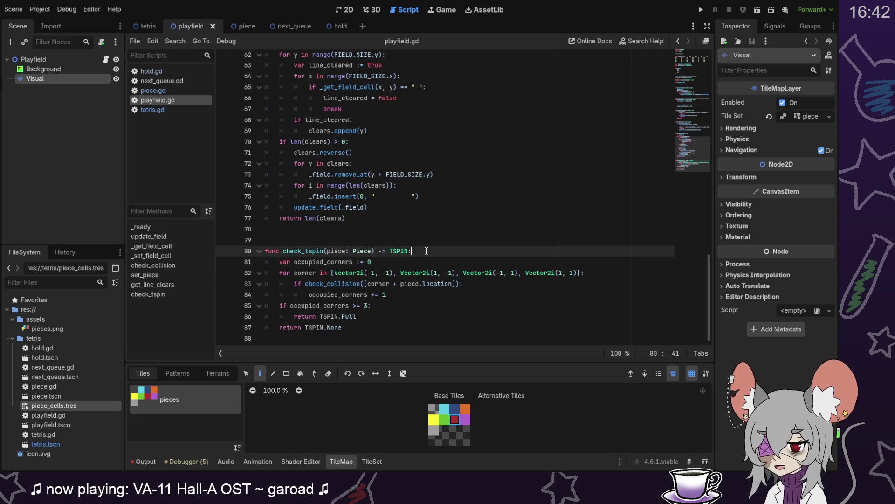
Replace the corner-counting code with 'match piece.orientation:'
left_click_drag(426, 251, 428, 316)
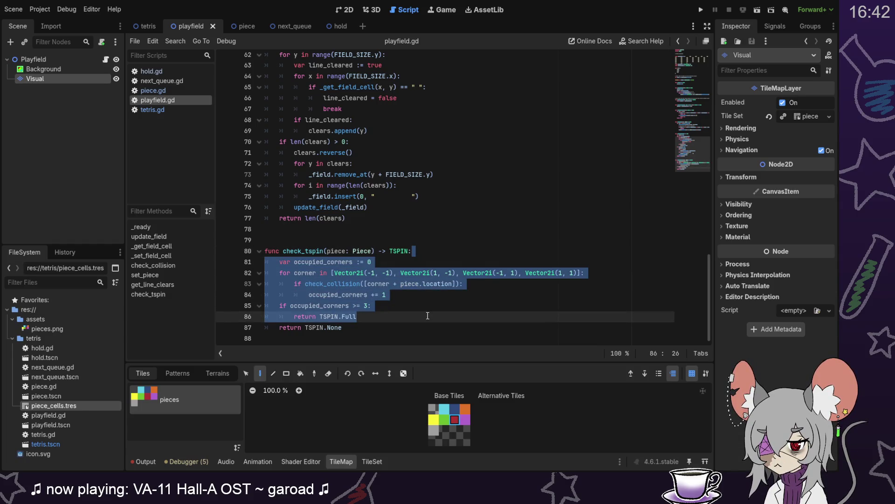
key("Return")
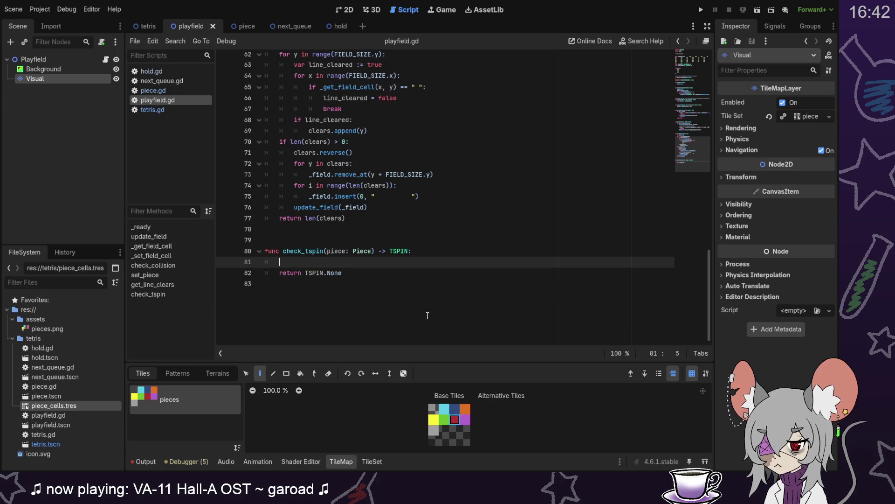
scroll(428, 316, "up", 2)
type("match piece.")
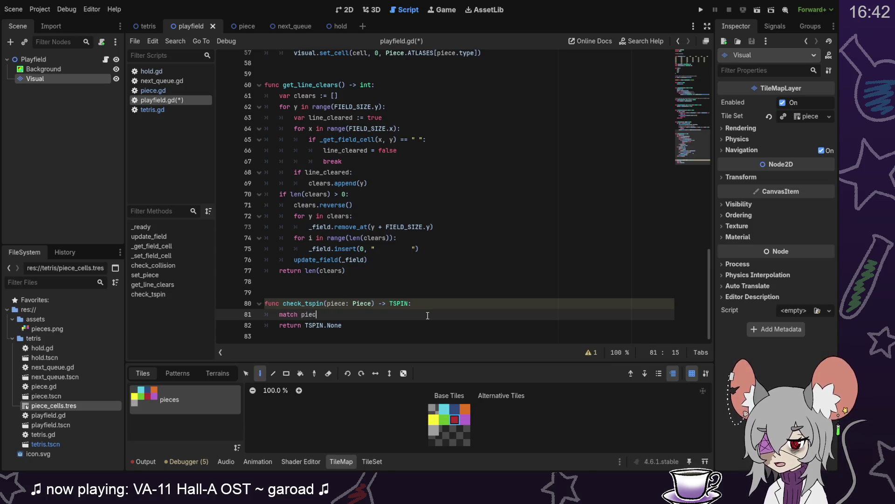
type("ori")
key("Return")
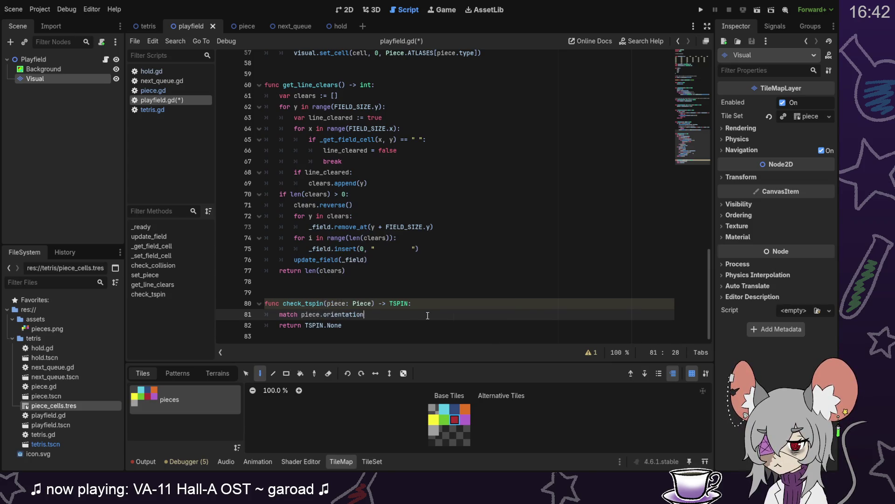
type(":")
key("Return")
Discard the unfinished Orientation case and open piece.gd to check the orientation names
type("ORI")
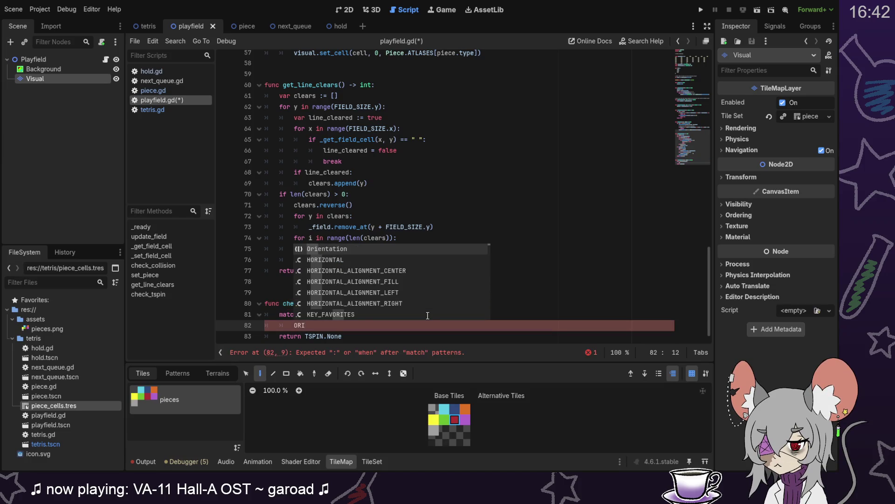
key("Return")
type(".")
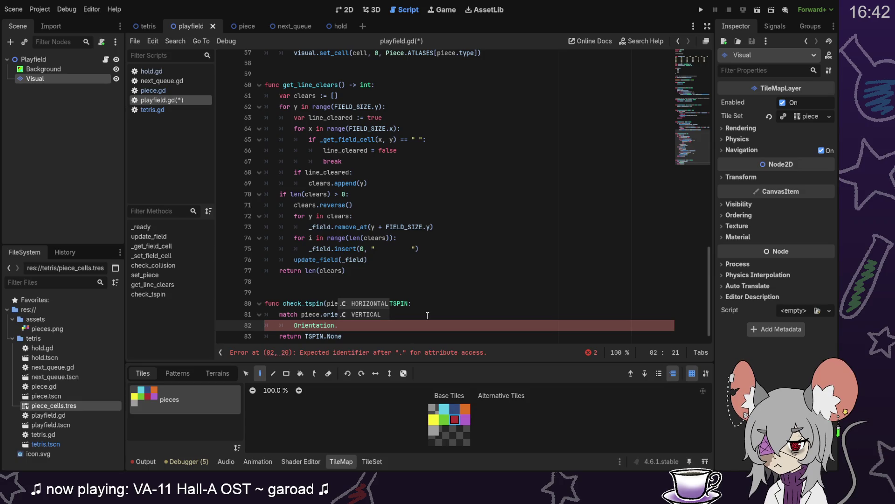
key("Escape")
key("shift+Home")
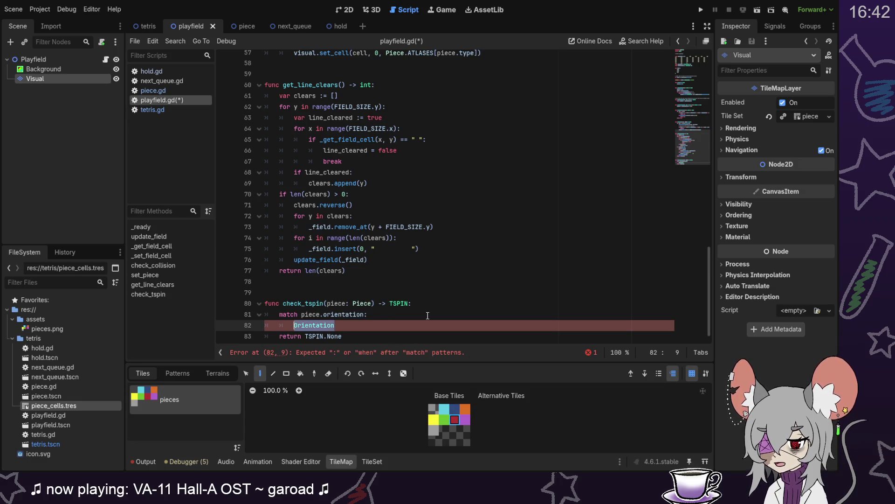
key("BackSpace")
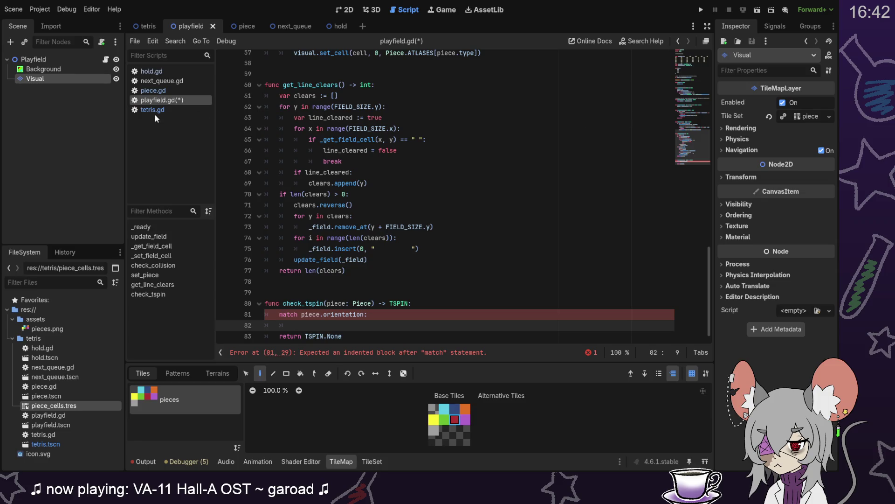
left_click(154, 90)
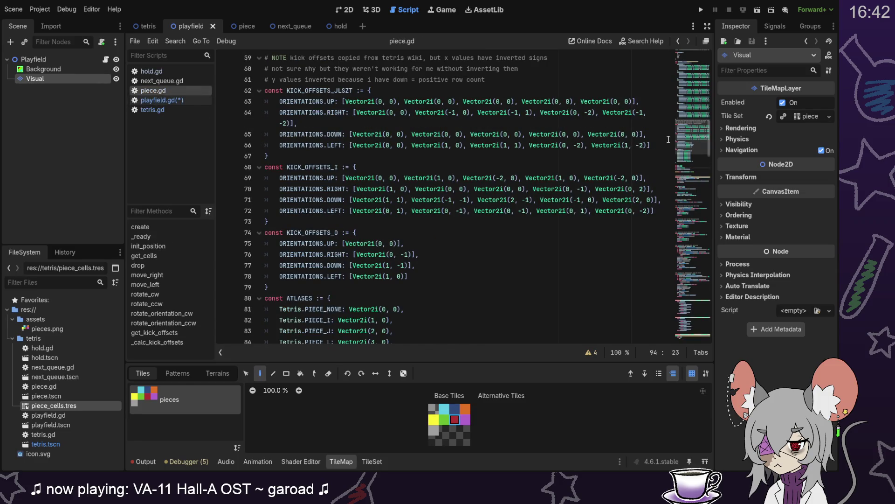